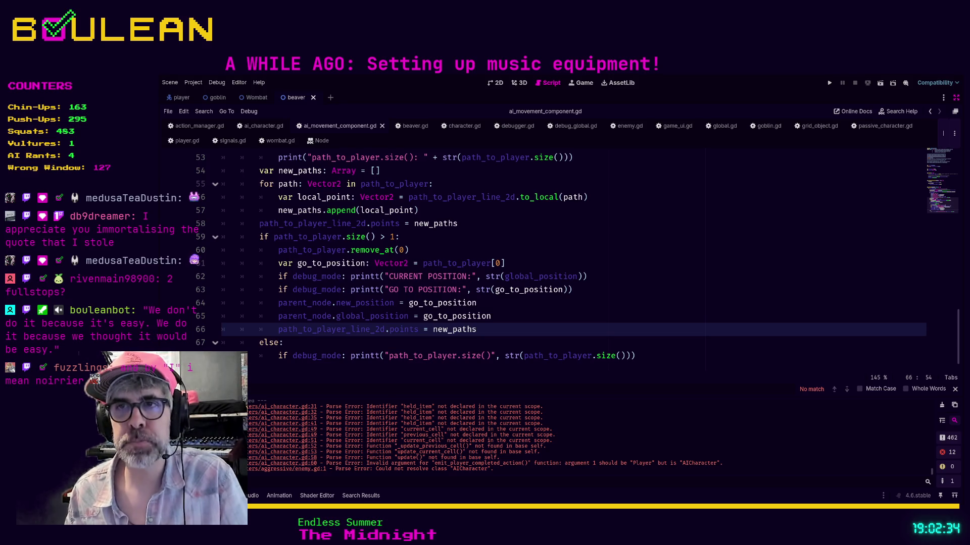
- Search ai_movement_component.gd for 'player_line', then close that script so character.gd shows
scroll(555, 263, up, 5)
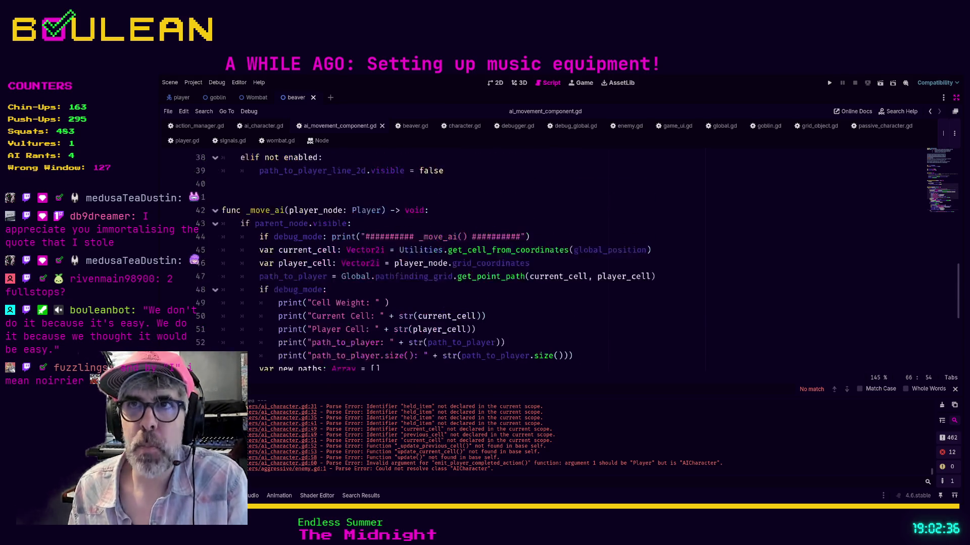
scroll(555, 263, up, 1)
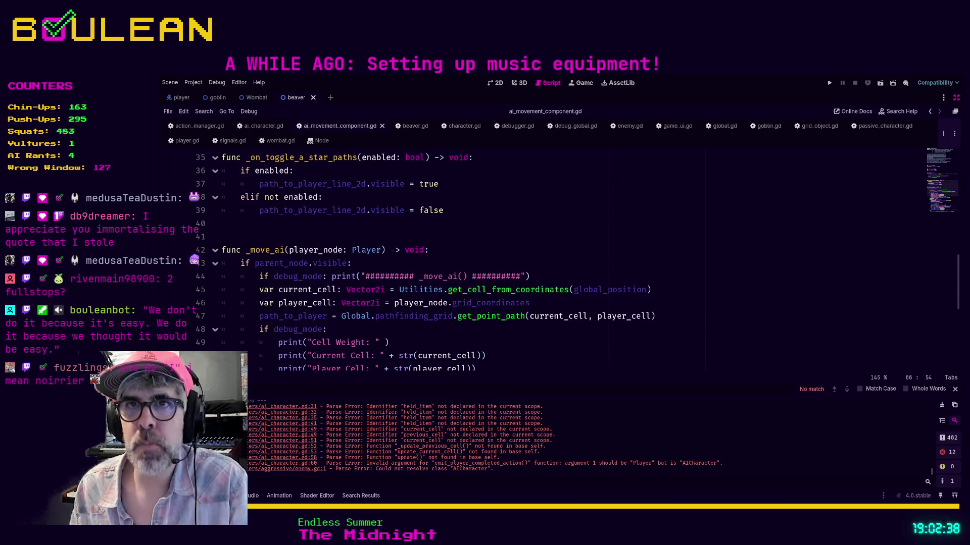
scroll(556, 263, down, 1)
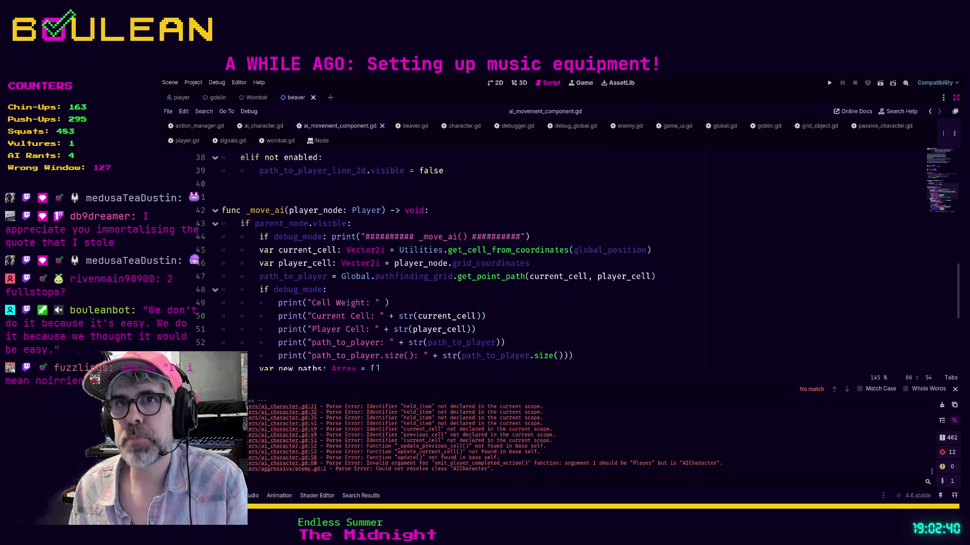
key(ctrl+f)
text(player_li)
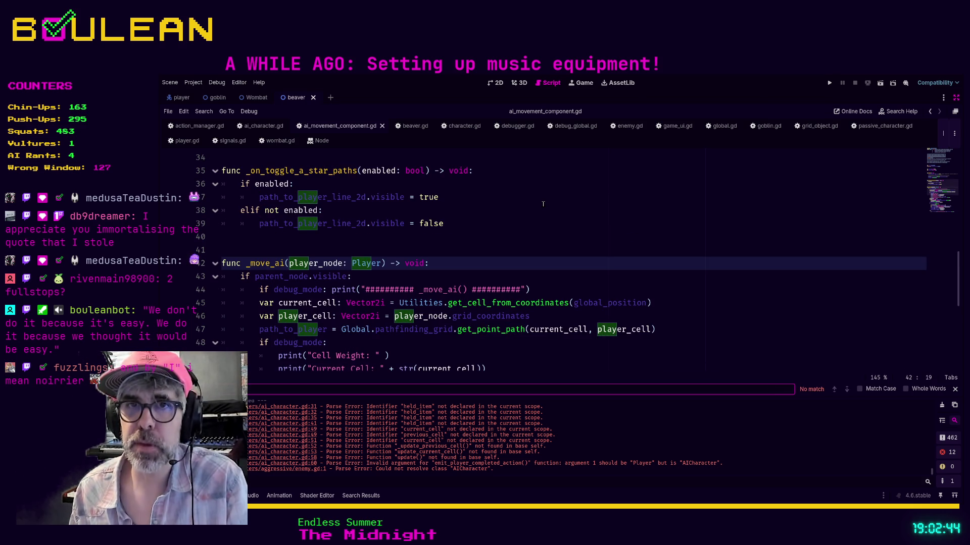
text(ne)
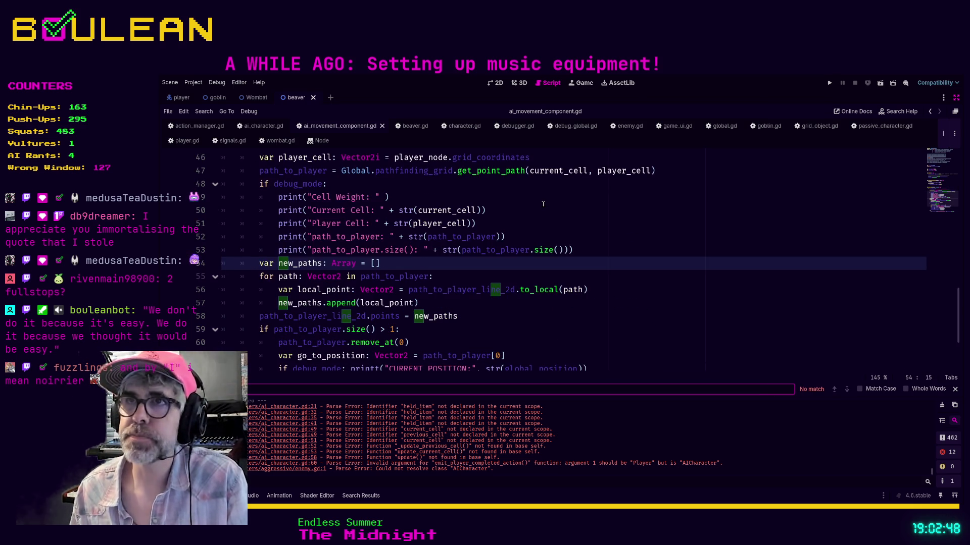
click(383, 126)
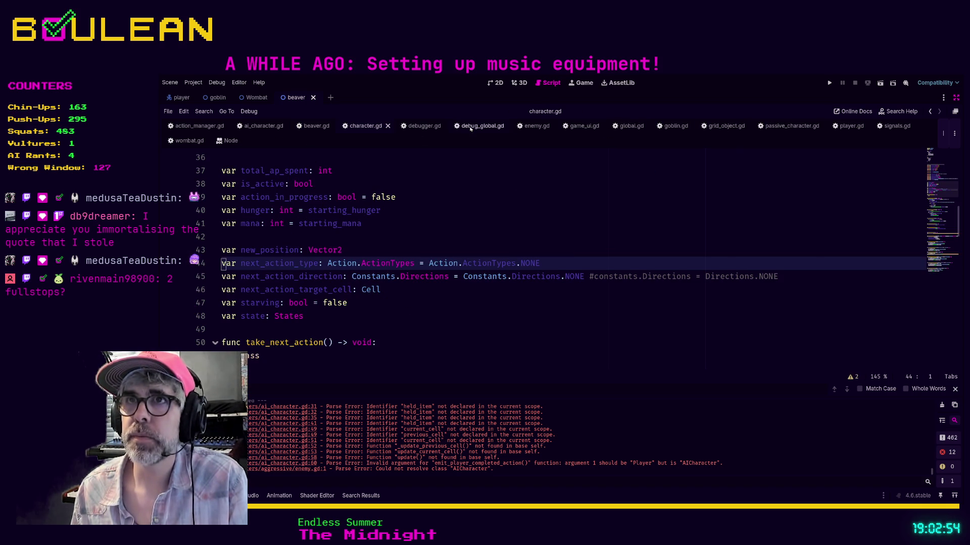
- Switch to ai_character.gd and place the caret at the end of the take_next_action header
click(263, 126)
click(486, 284)
scroll(485, 284, down, 1)
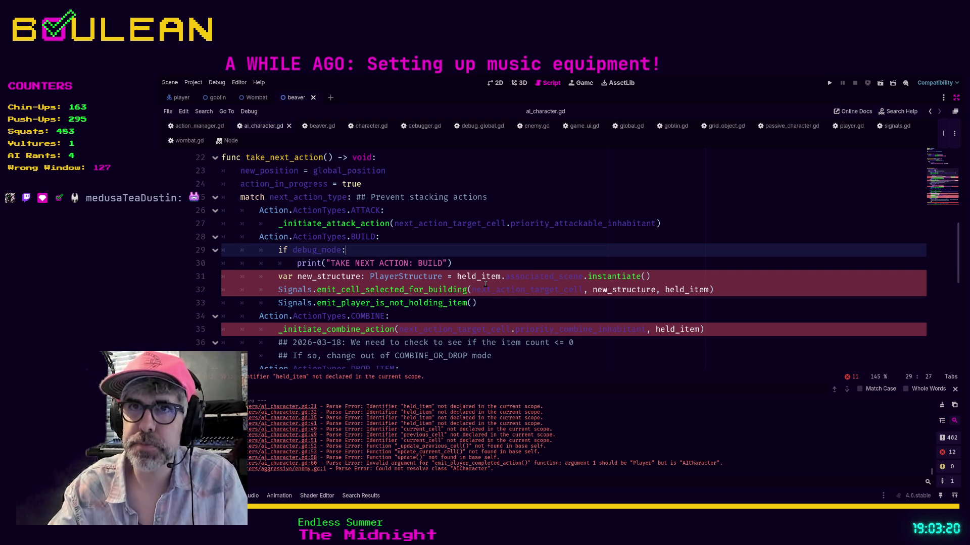
click(406, 160)
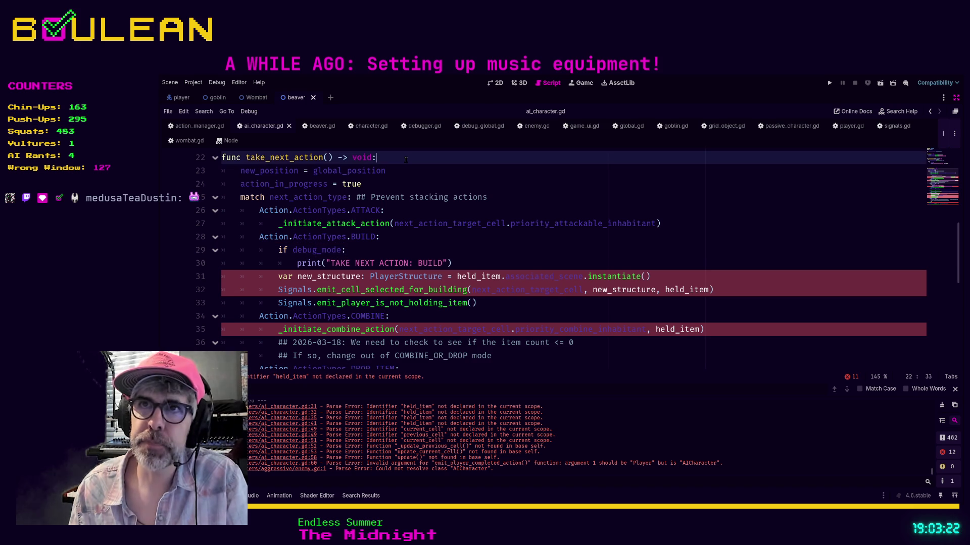
- Add 'next_action_type = Action.ActionTypes.MOVE' with a '## TODO 2026-03-30: Remove this' testing comment
key(Return)
text(next)
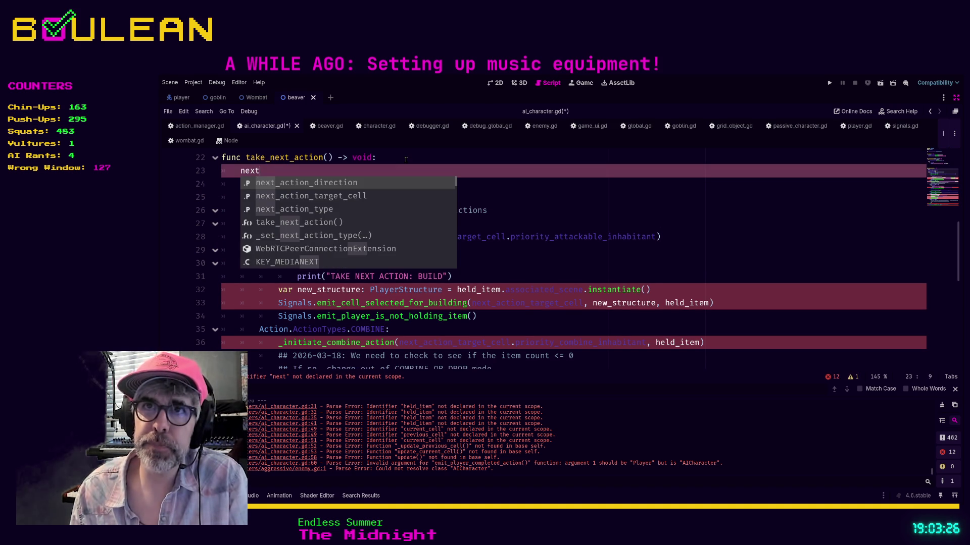
text(_action)
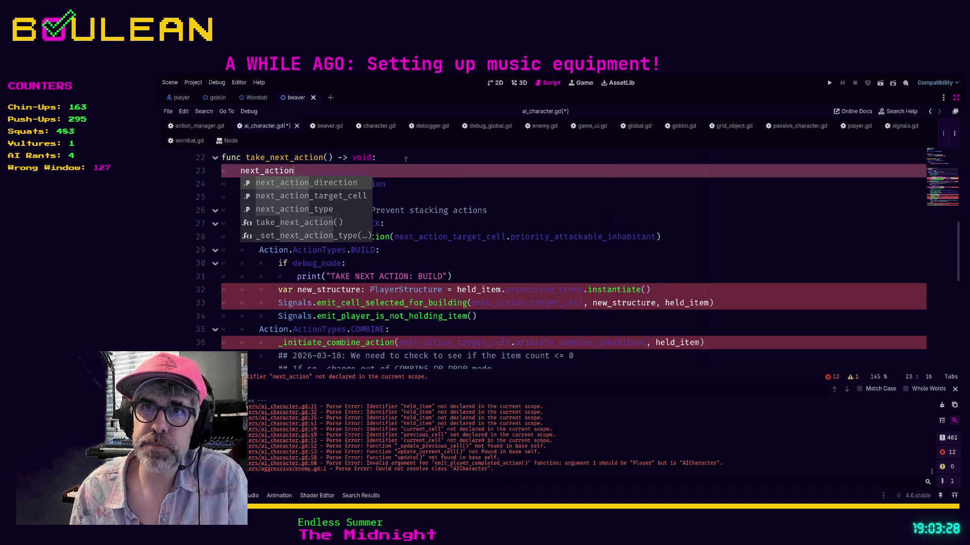
key(Down)
key(Down)
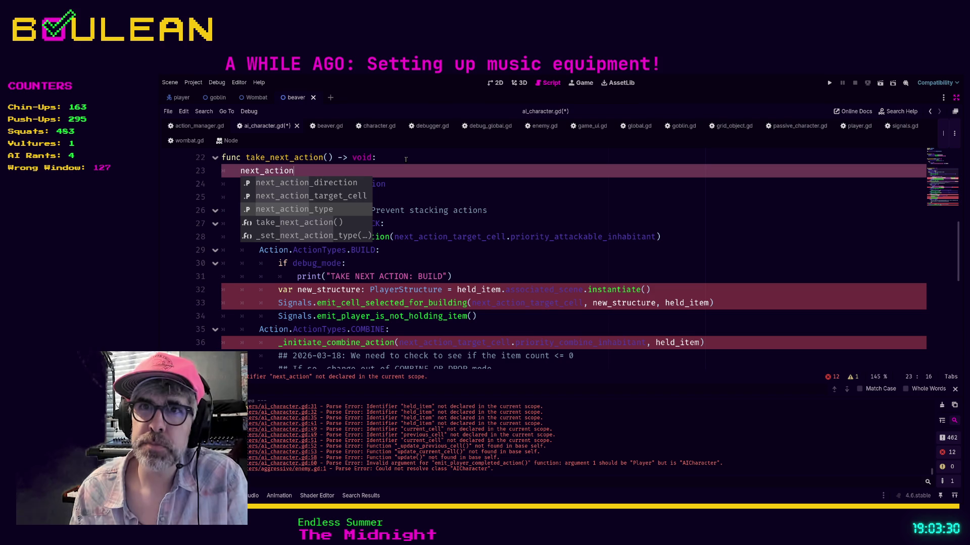
key(Return)
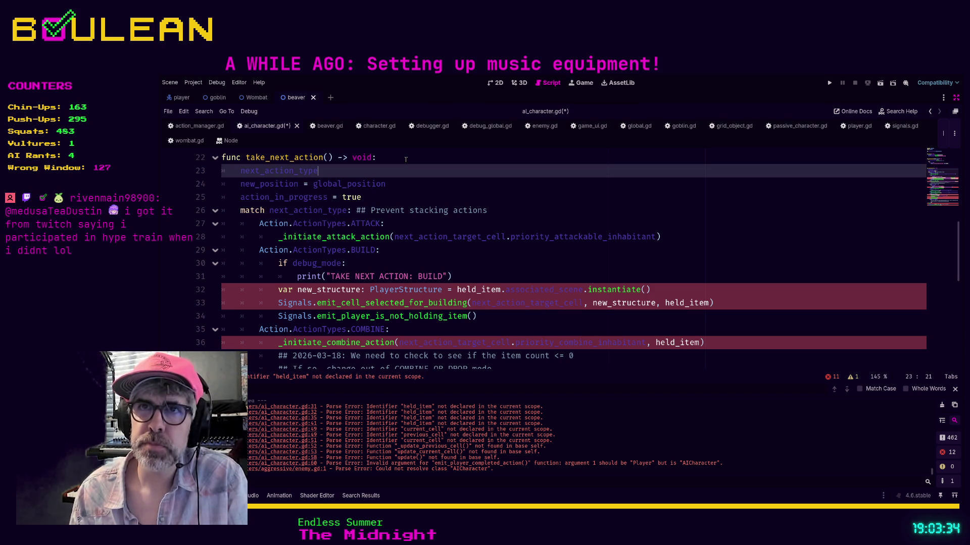
text( = Action)
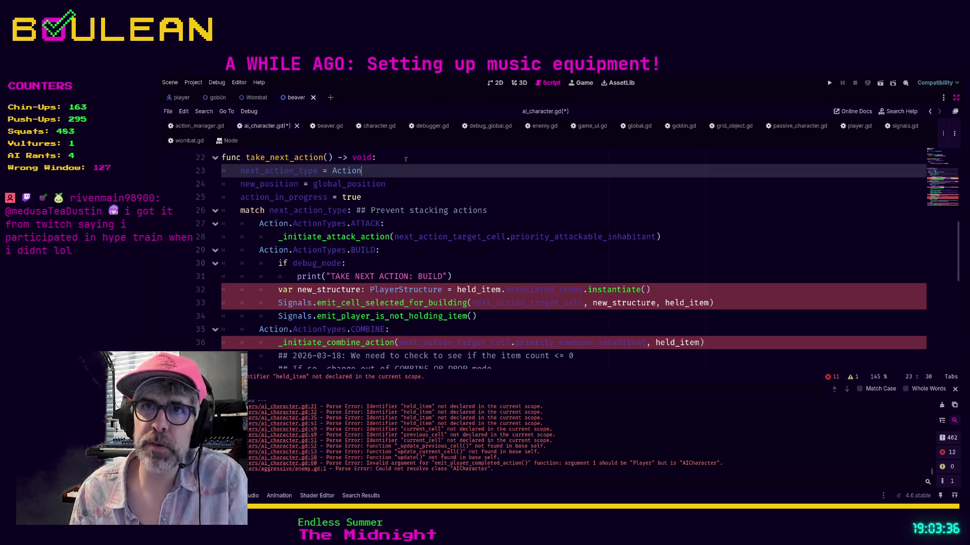
text(.ActionTypes.)
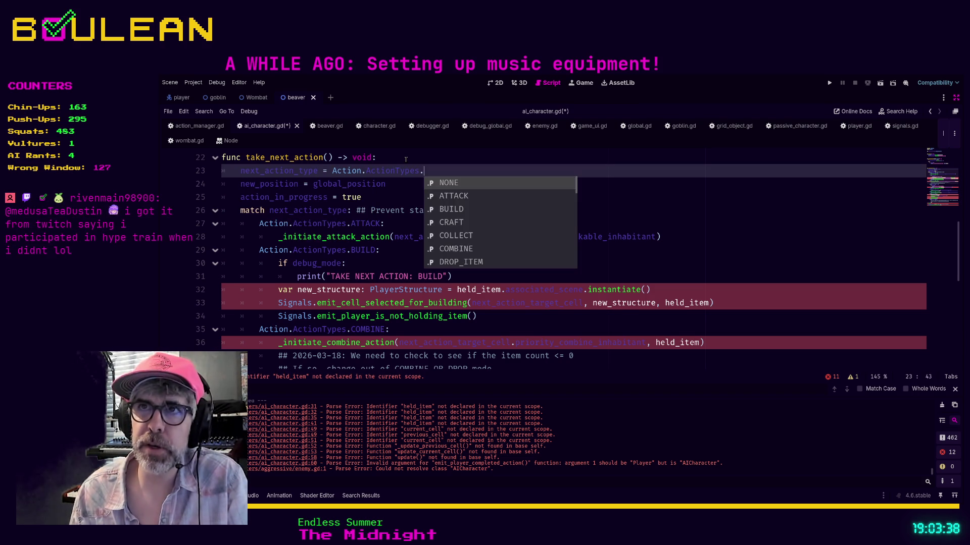
text(MO)
key(Return)
text(#)
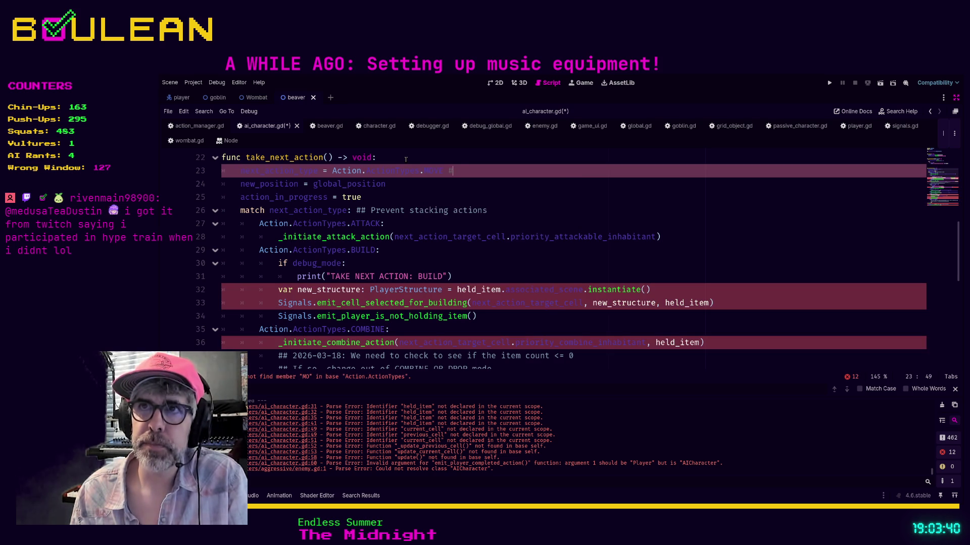
text(# TODO )
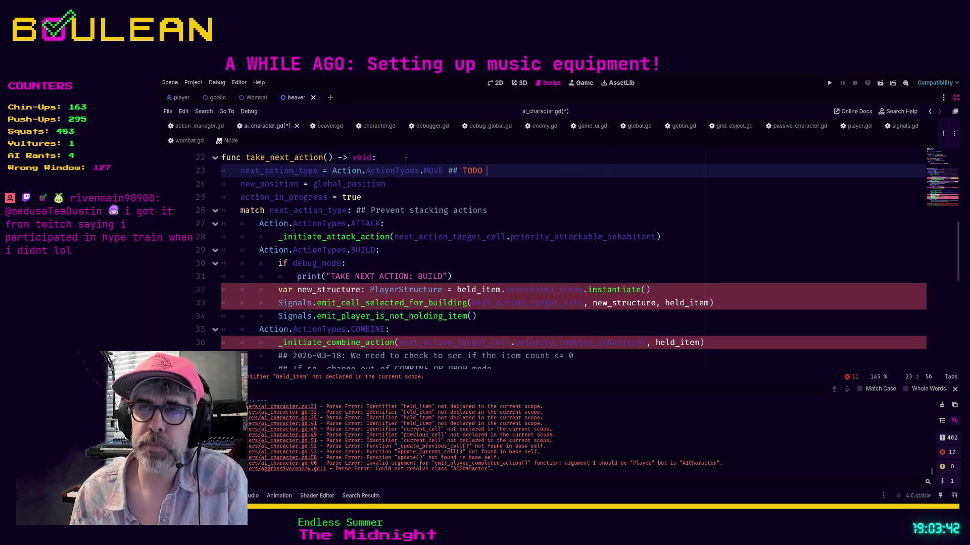
text(Remove)
key(BackSpace)
key(BackSpace)
key(BackSpace)
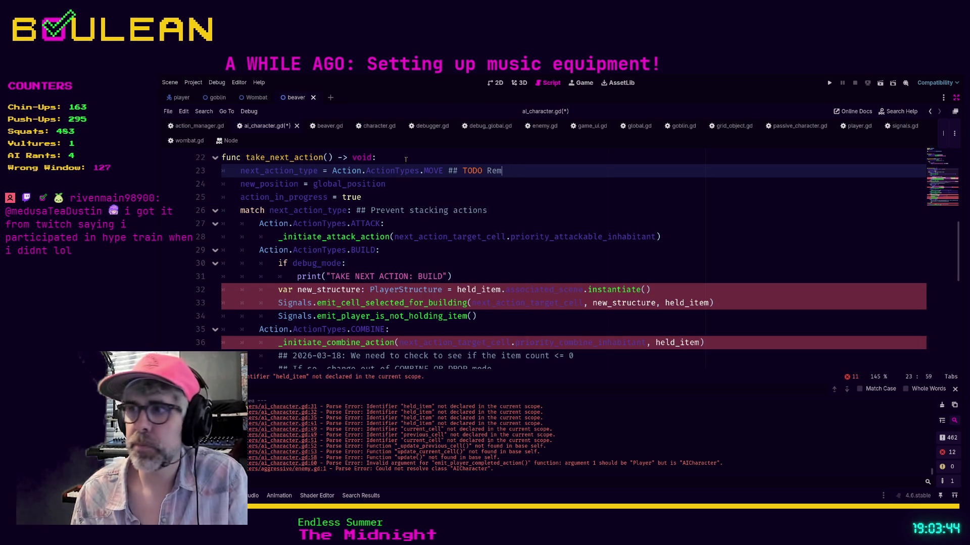
text(2026-0)
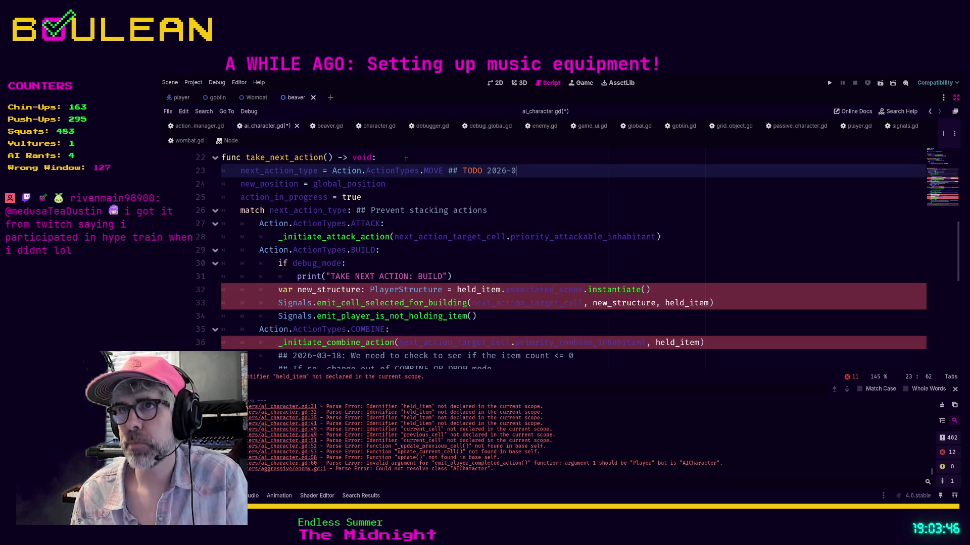
text(3-30: Remove this )
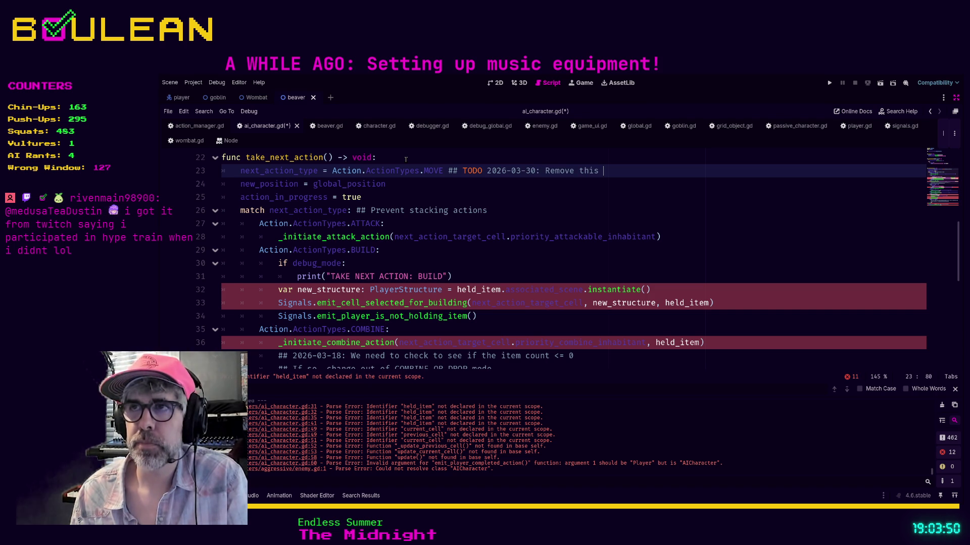
text(. )
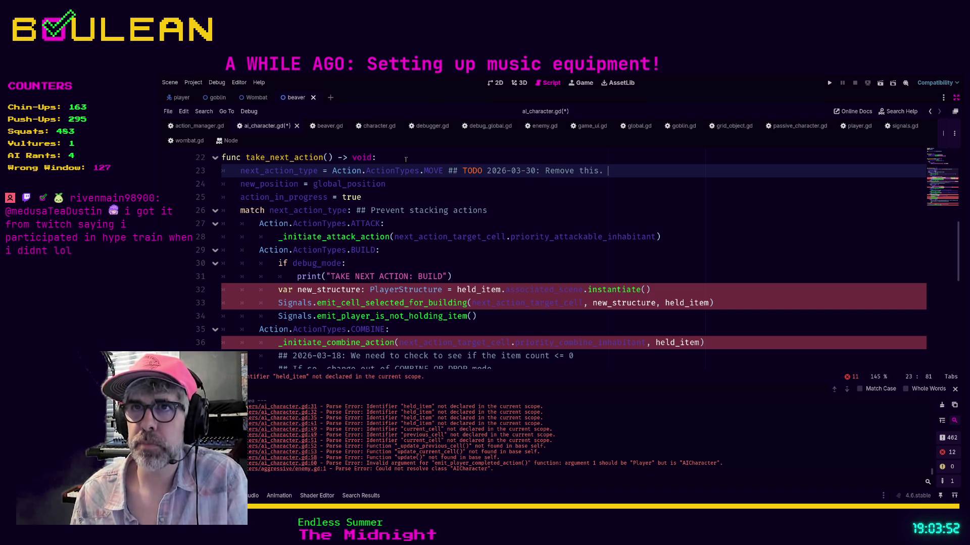
text(S)
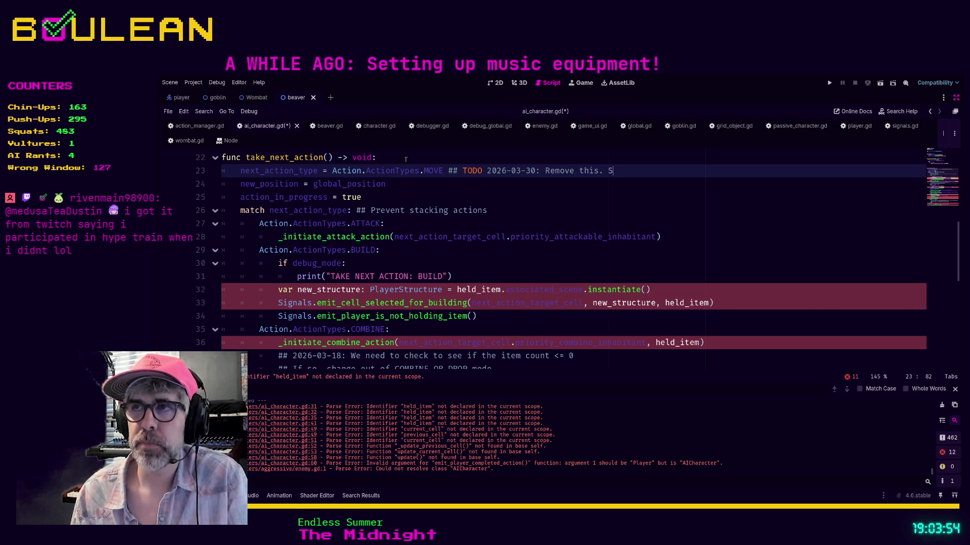
text(etting )
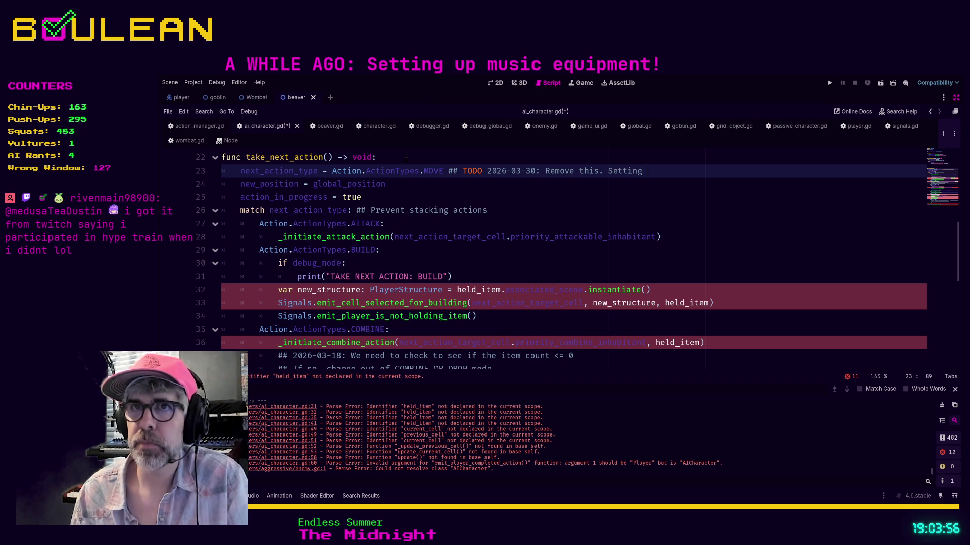
text(act)
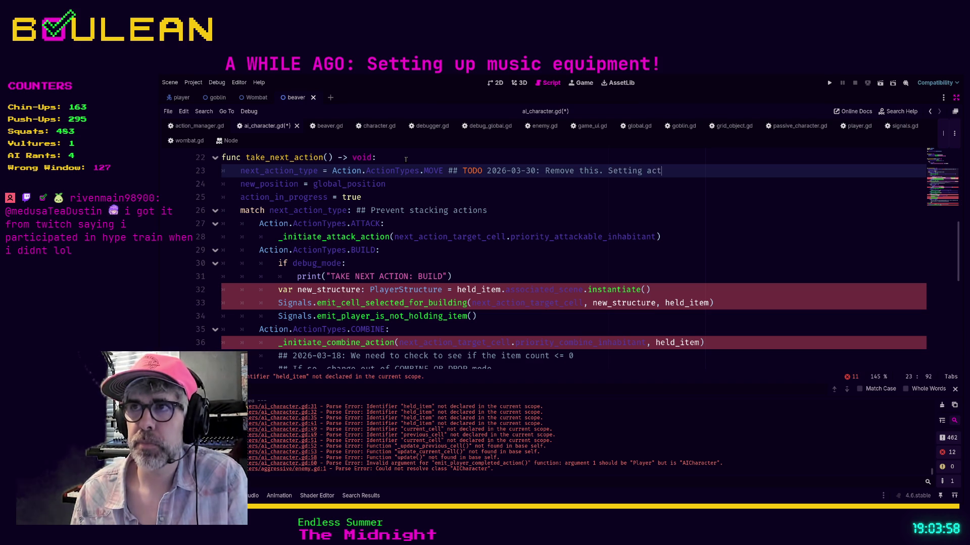
text(ion to M)
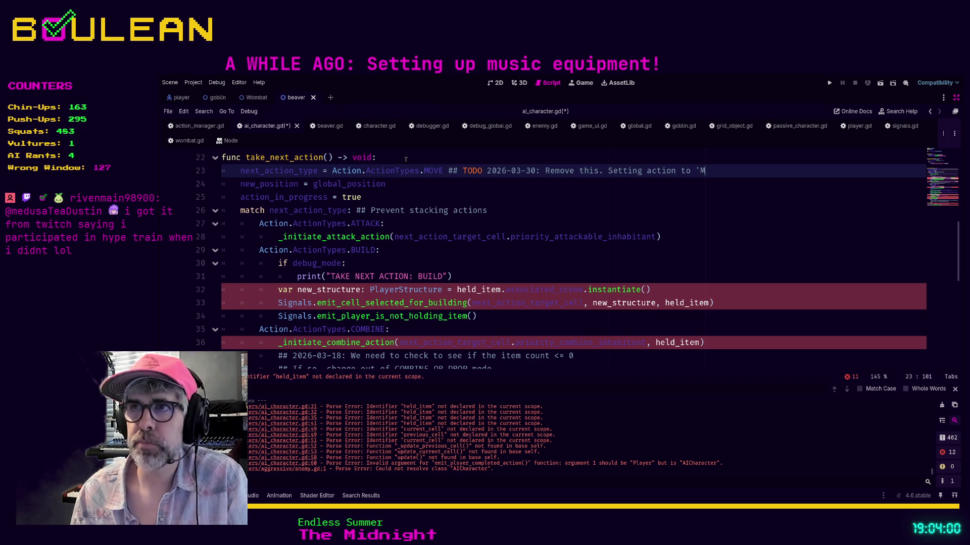
text(OVE' for init)
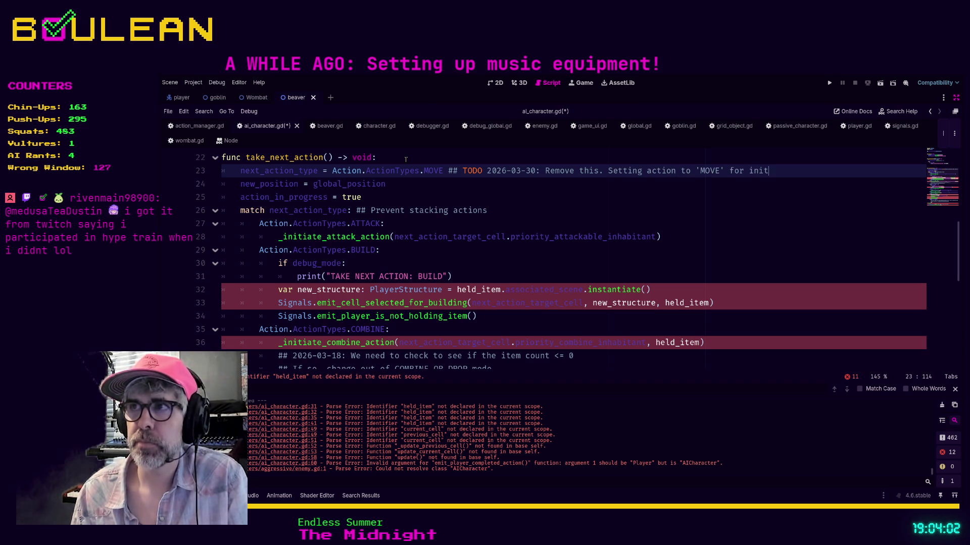
text(ial testing.)
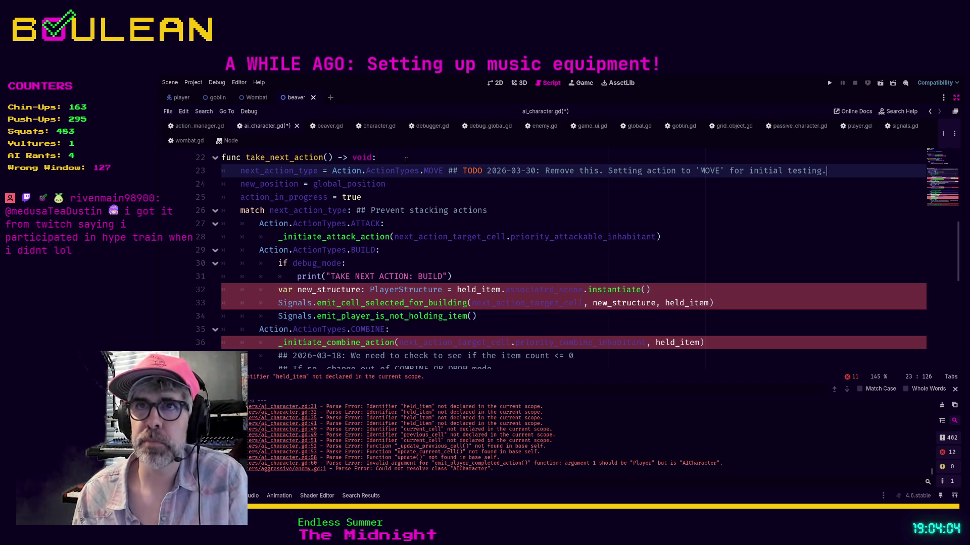
click(470, 197)
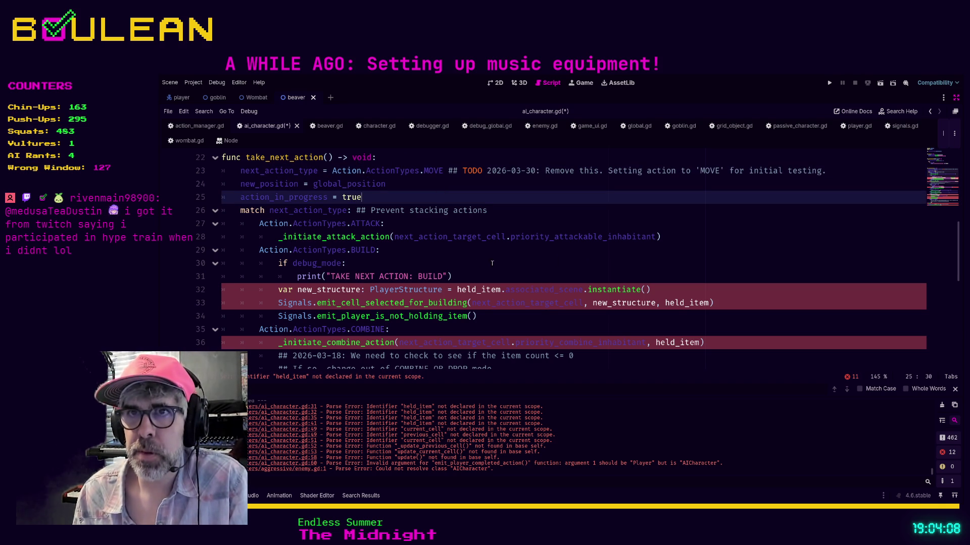
- Comment out the BUILD branch, lines 29–34, with Ctrl+K
click(449, 250)
scroll(450, 257, down, 1)
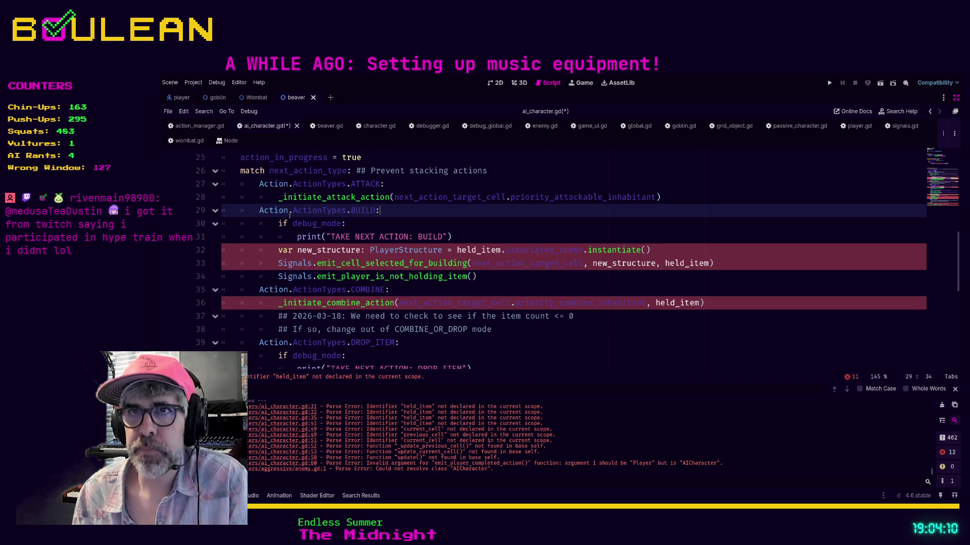
drag(508, 276, 206, 214)
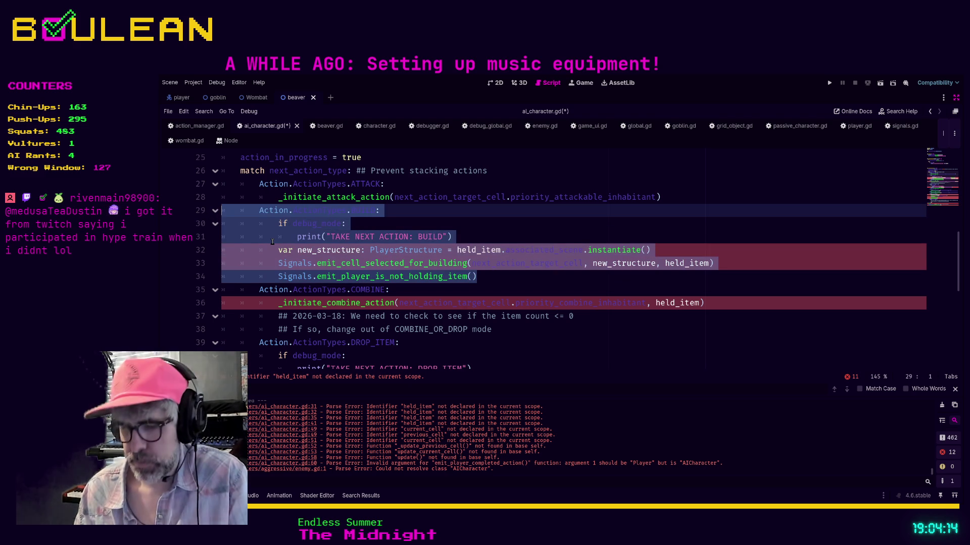
key(ctrl+k)
- Comment out the DROP_ITEM, INTERACT and INVESTIGATE branches, lines 39–48, then review the remaining errors
scroll(397, 285, down, 1)
scroll(397, 293, down, 1)
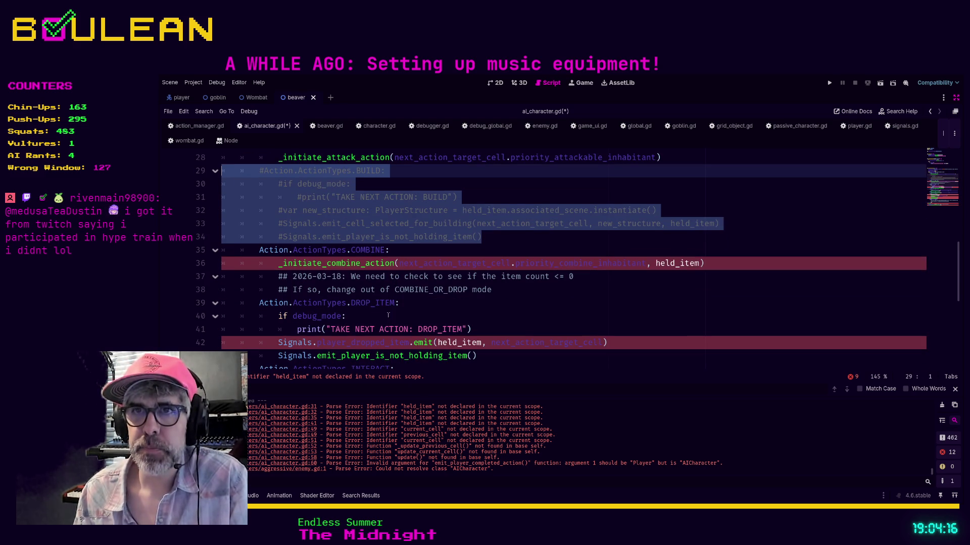
scroll(398, 318, down, 3)
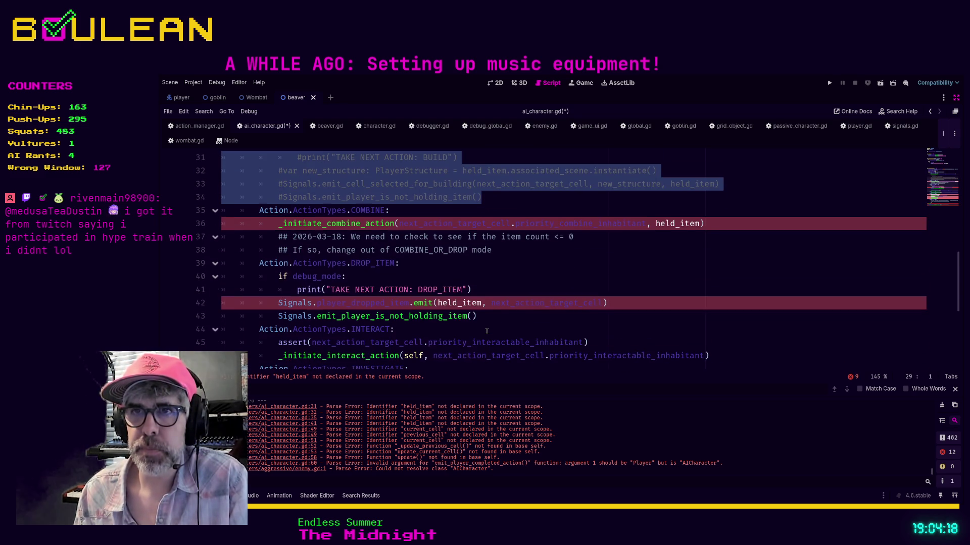
scroll(487, 331, down, 2)
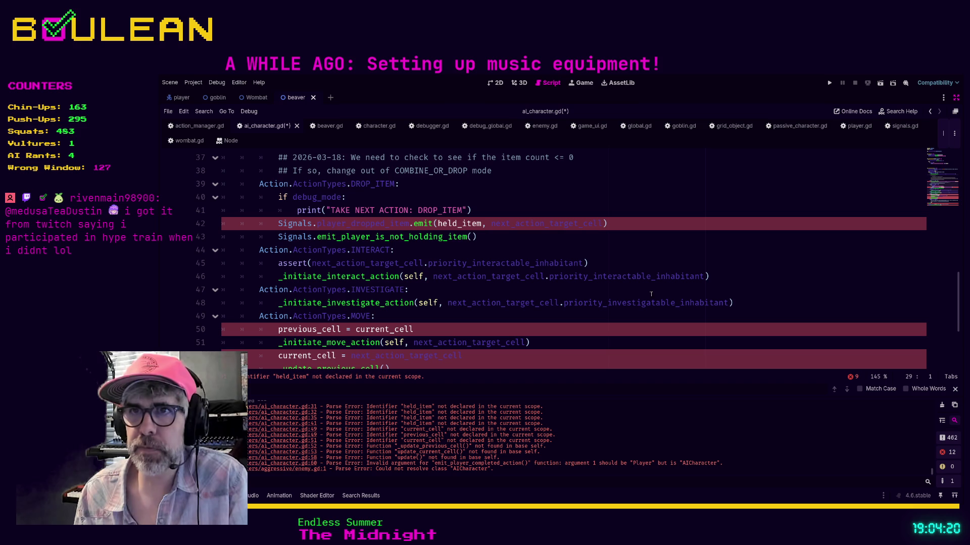
mouse_move(744, 307)
mouse_down()
mouse_move(278, 303)
mouse_move(303, 250)
mouse_move(225, 197)
mouse_move(222, 184)
mouse_up()
key(ctrl+k)
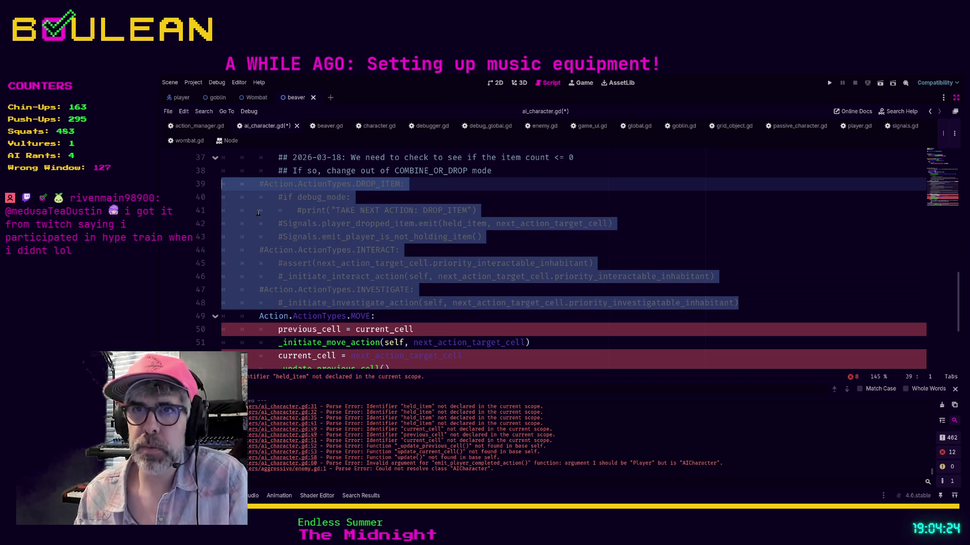
click(454, 317)
scroll(469, 294, down, 1)
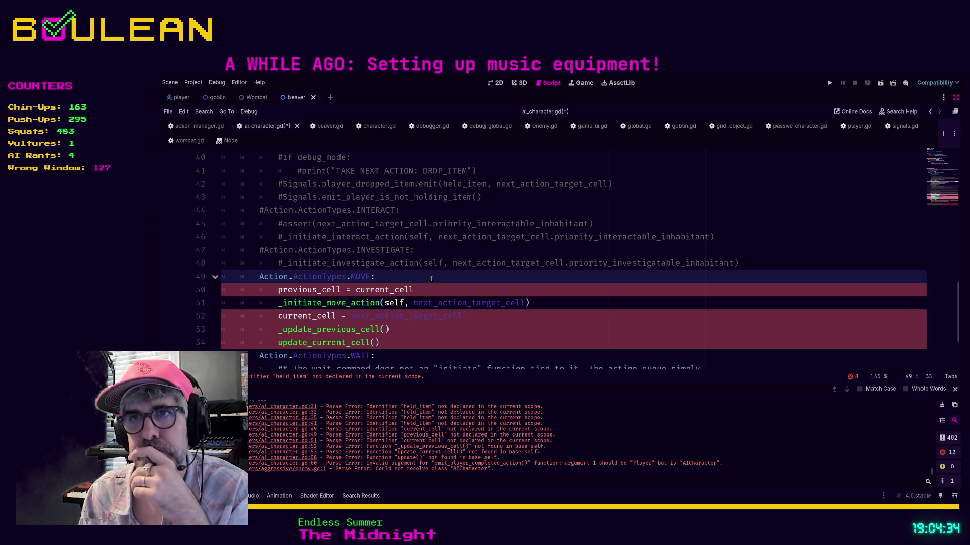
scroll(431, 278, down, 1)
scroll(431, 279, up, 1)
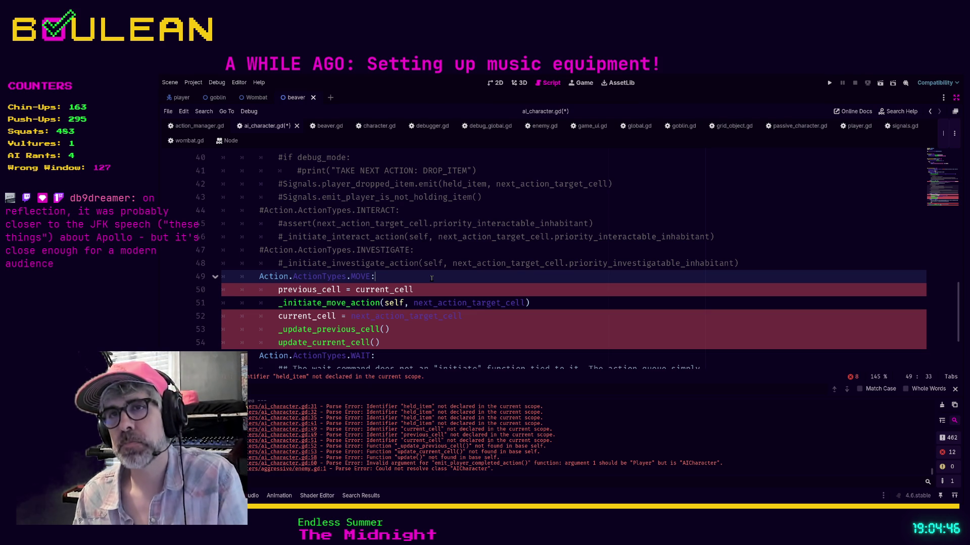
click(294, 291)
- Save the edited ai_character.gd script
click(288, 293)
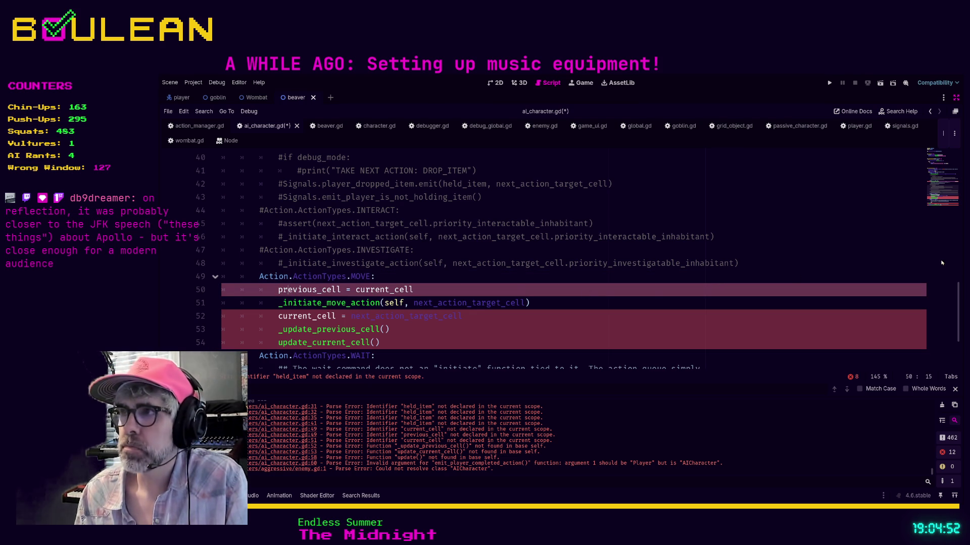
drag(955, 301, 955, 169)
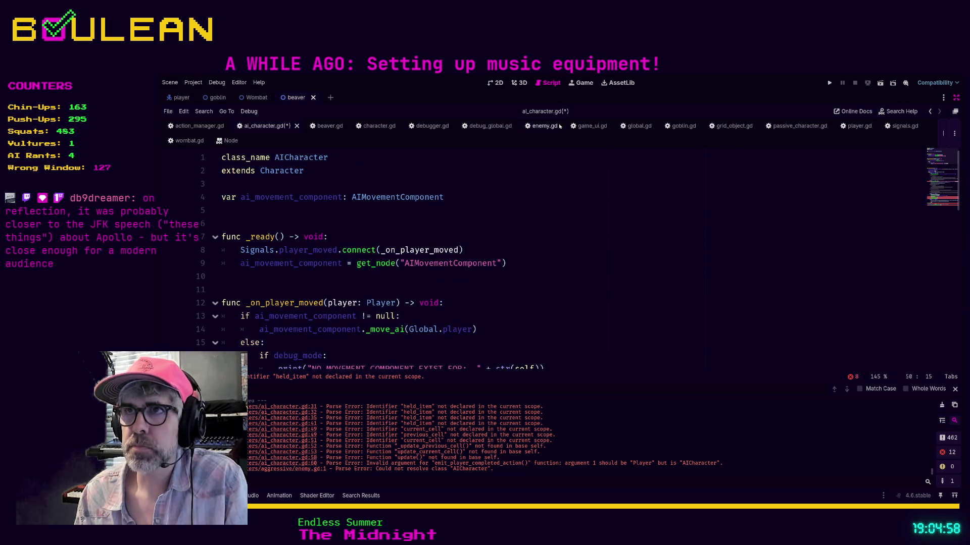
click(529, 184)
key(ctrl+s)
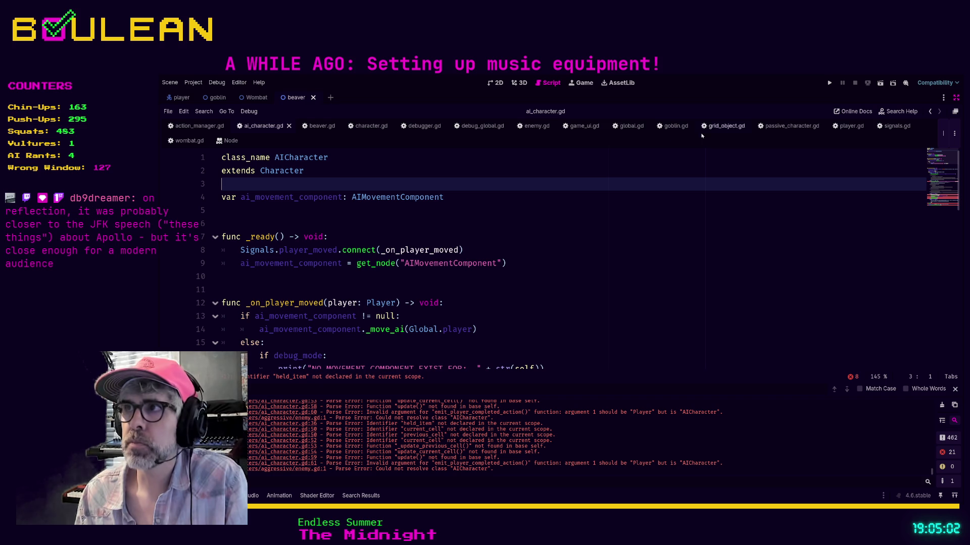
- In player.gd, find 'previous' and delete the current_cell and previous_cell declarations
click(849, 126)
click(623, 236)
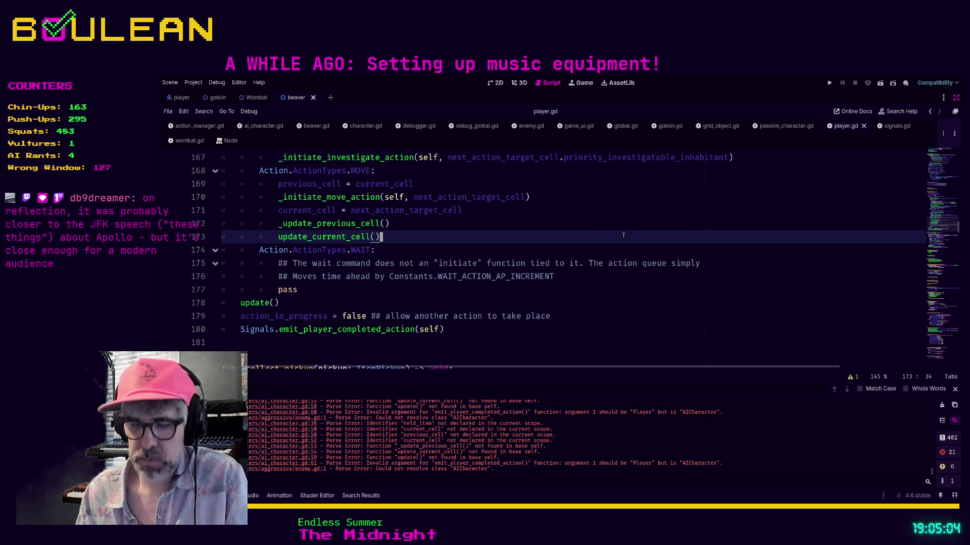
key(ctrl+f)
text(previous)
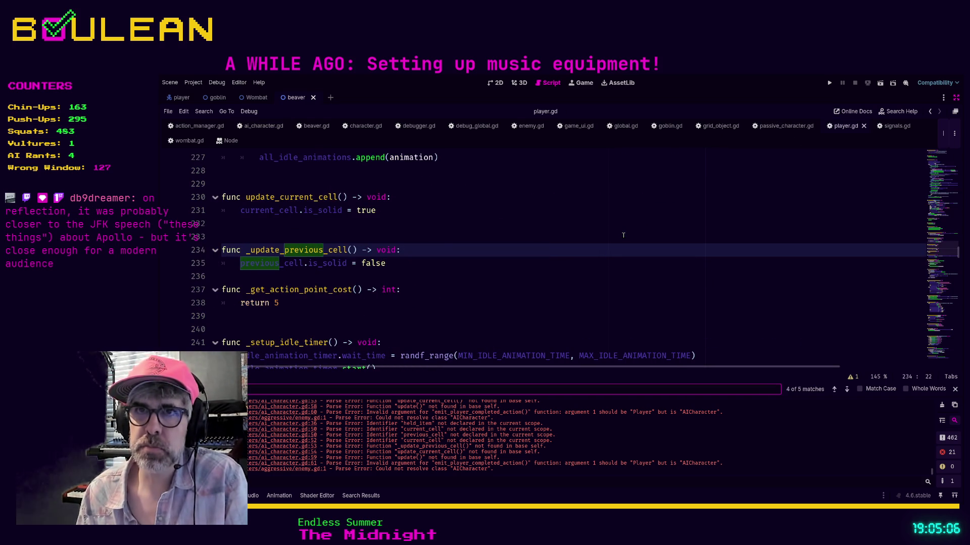
ctrl+click(297, 267)
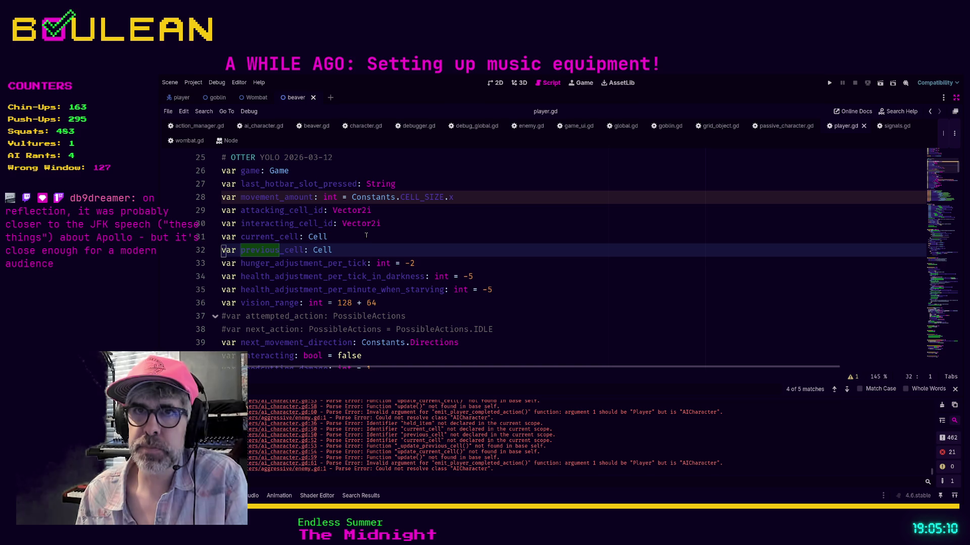
click(380, 253)
key(shift+Home)
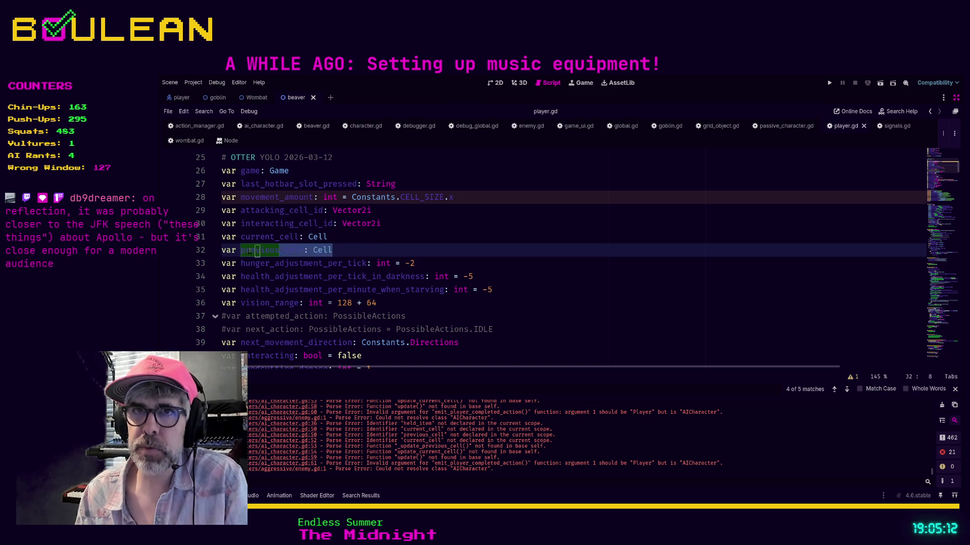
key(shift+Up)
key(ctrl+c)
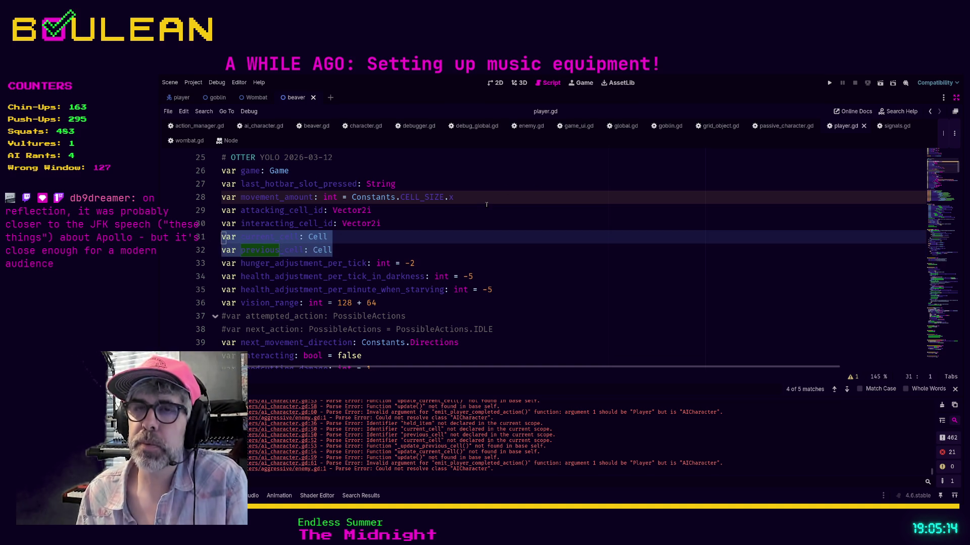
key(BackSpace)
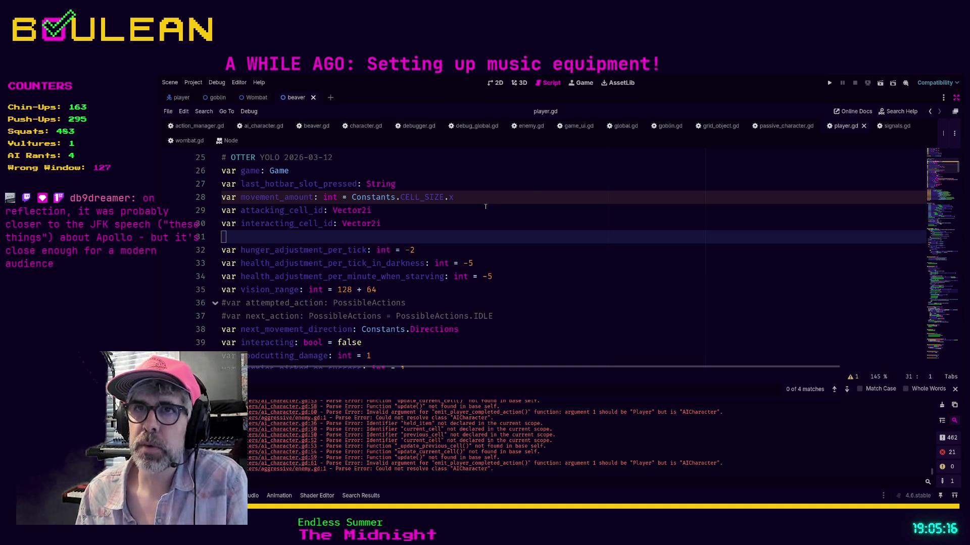
- Open the parent Character script, character.gd, and view its exported variables
scroll(485, 206, up, 8)
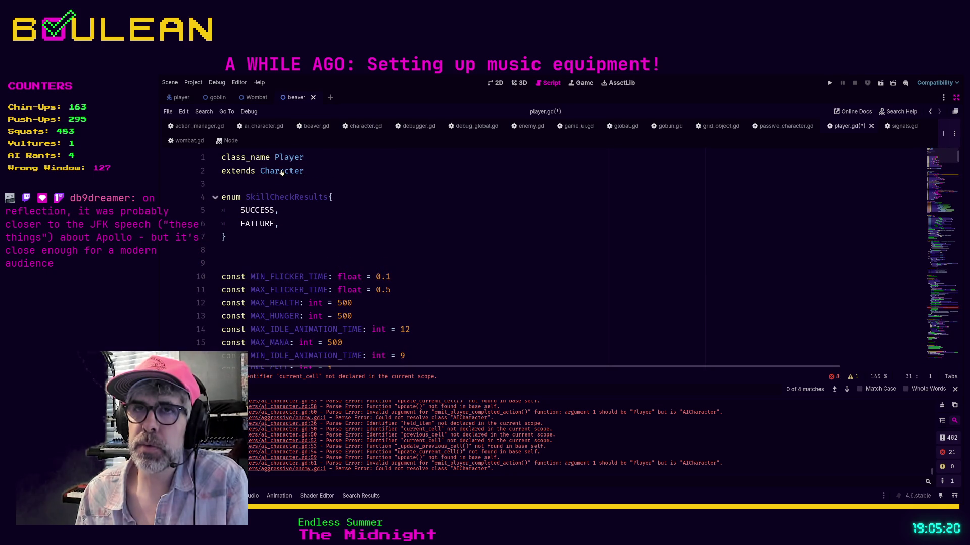
ctrl+click(297, 172)
scroll(439, 206, up, 10)
scroll(439, 206, up, 4)
scroll(422, 210, down, 5)
scroll(345, 237, down, 4)
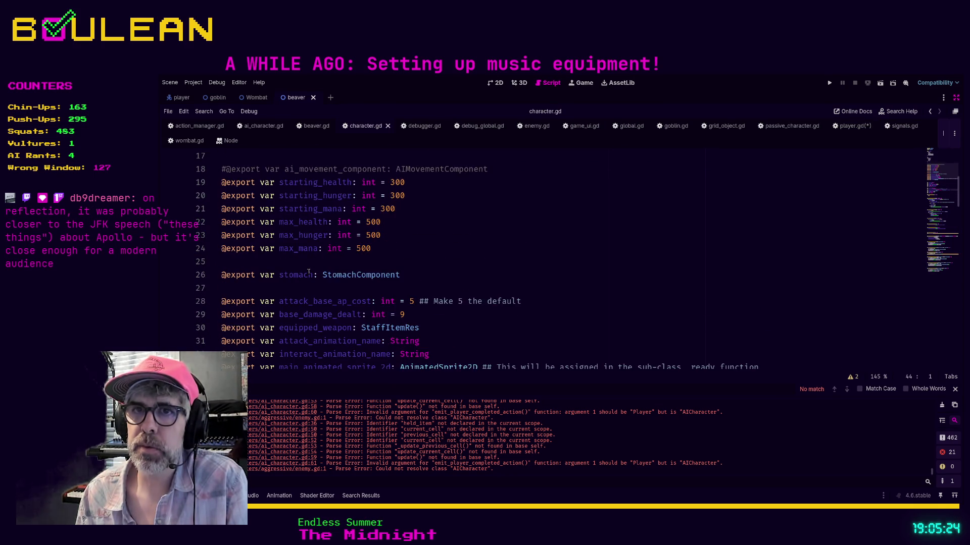
- Paste the current_cell and previous_cell declarations at line 36 and move is_active up
click(261, 290)
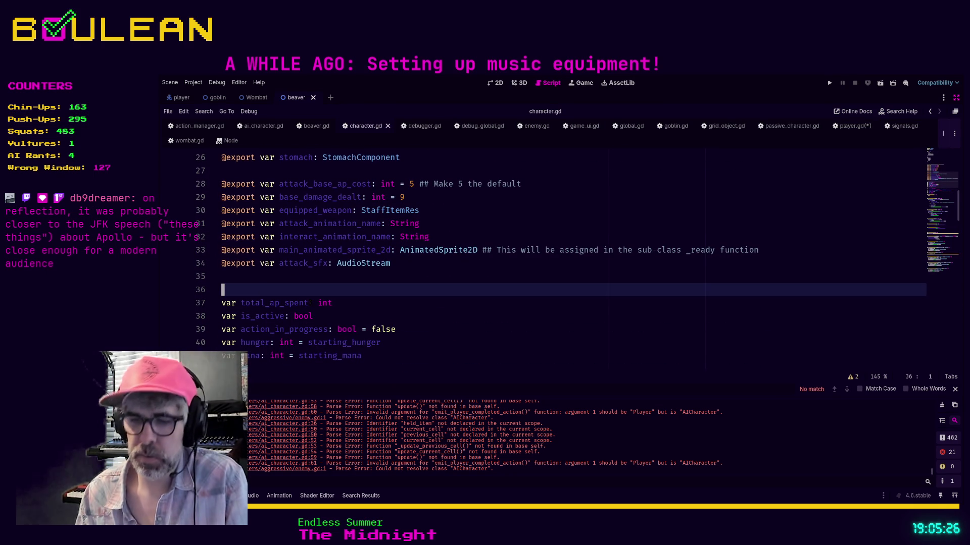
key(ctrl+v)
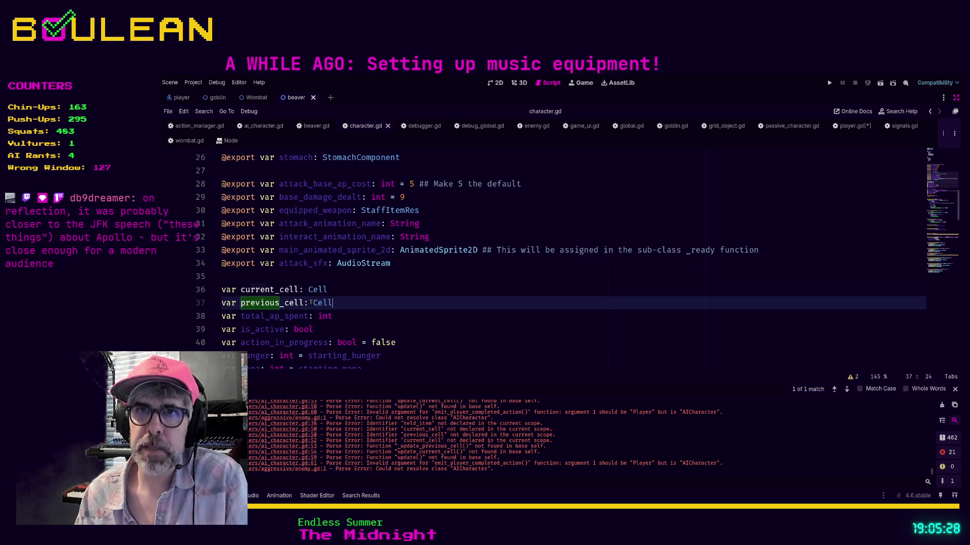
key(Down)
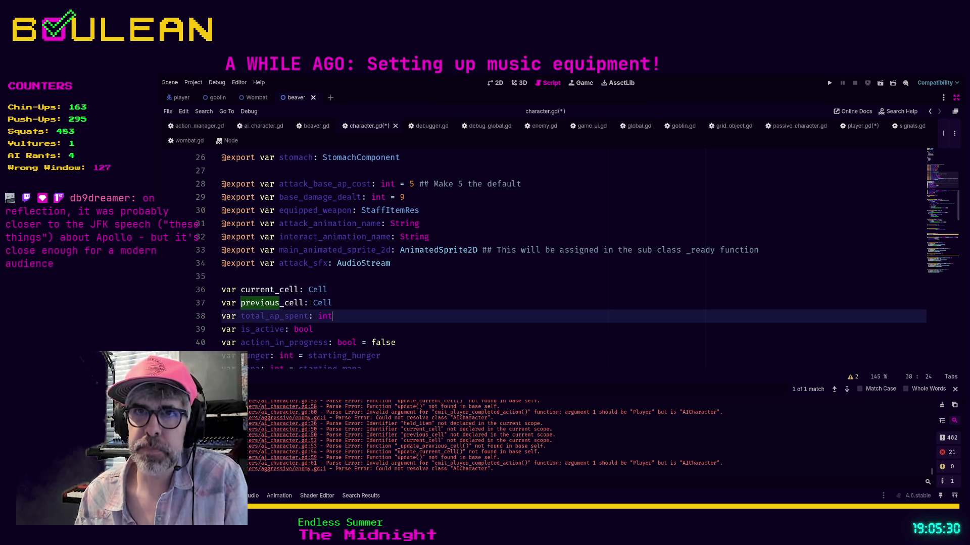
key(Down)
key(alt+Up)
key(alt+Up)
key(Down)
key(Down)
key(Down)
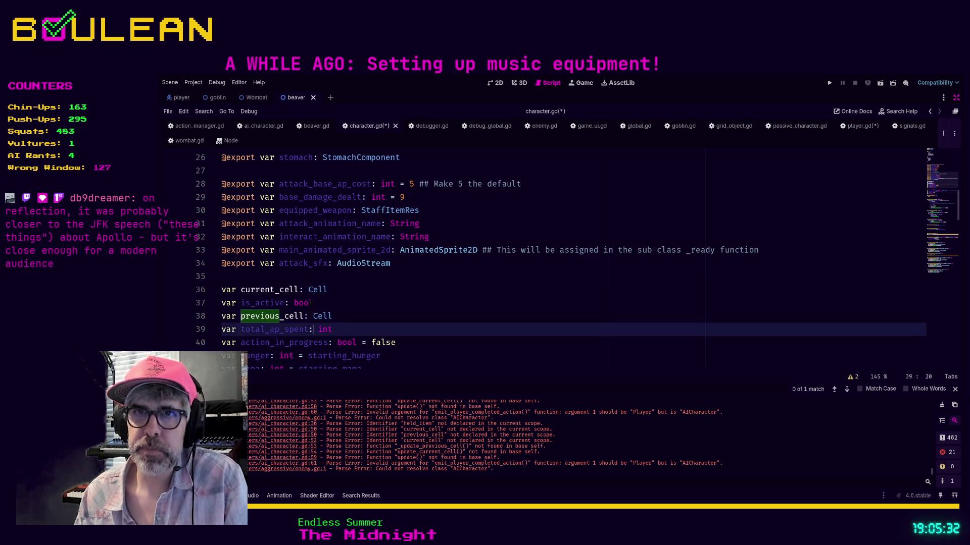
key(alt+Up)
key(alt+Up)
key(alt+Up)
- Reorder action_in_progress, hunger and mana alphabetically, then save the scripts
key(Down)
key(Down)
key(Down)
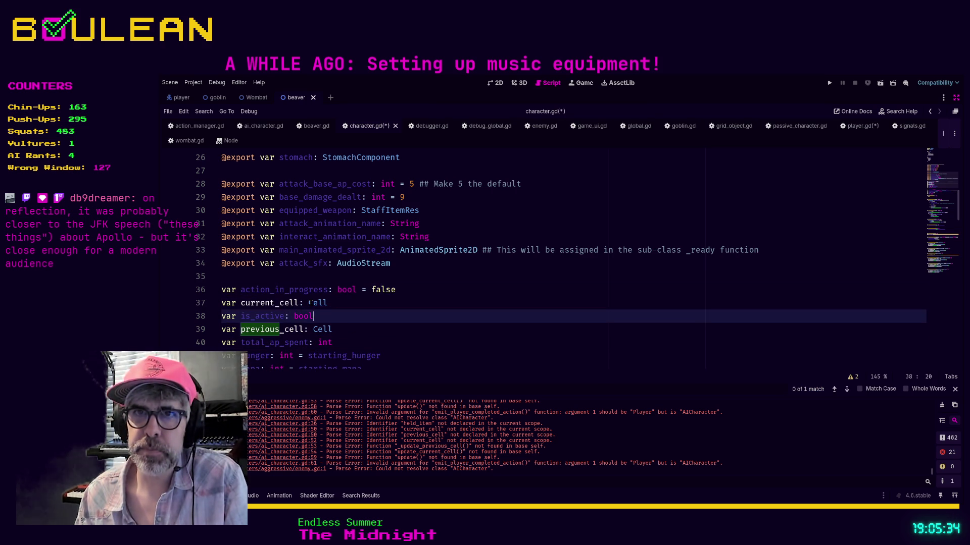
key(Down)
key(alt+Up)
key(alt+Up)
key(alt+Up)
key(Down)
key(Down)
key(Down)
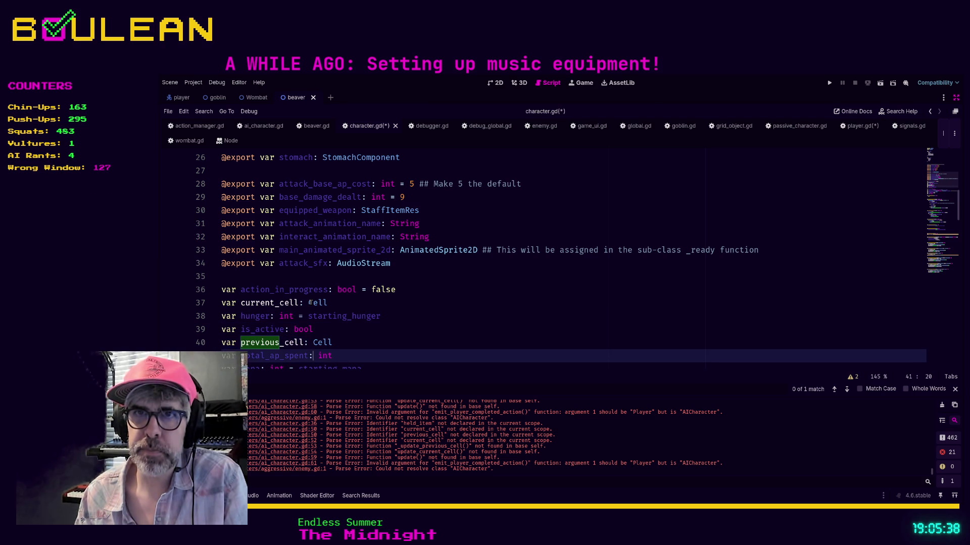
key(alt+Up)
key(alt+Up)
key(alt+Up)
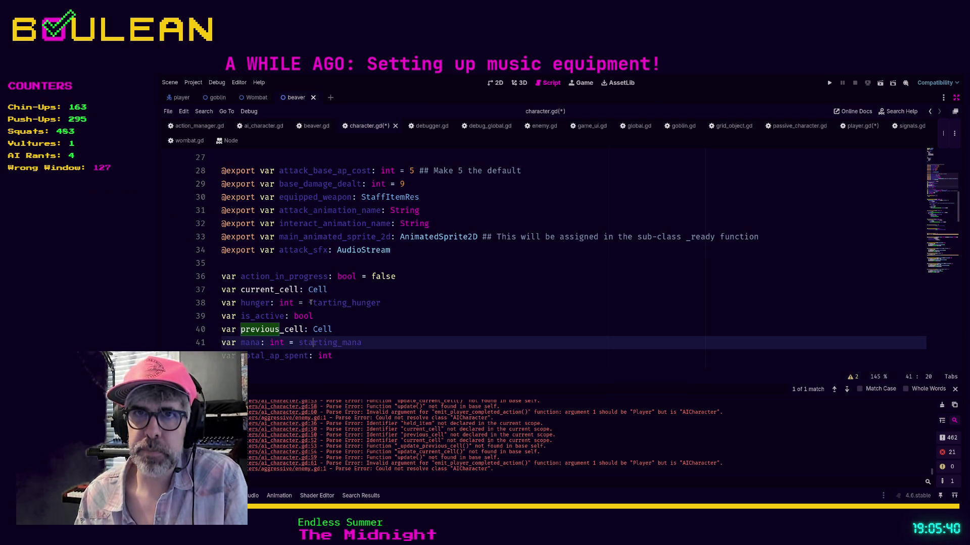
key(alt+Down)
key(Down)
key(Down)
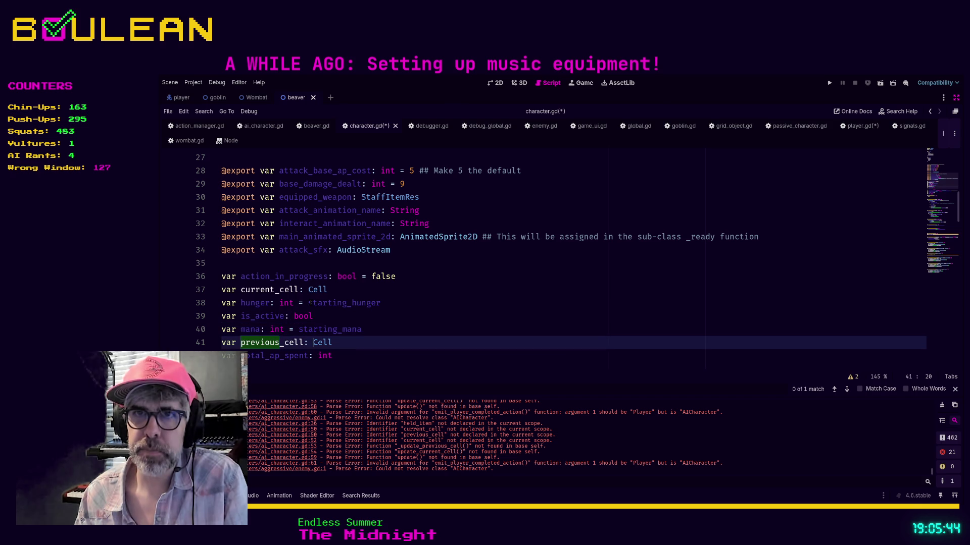
click(417, 339)
key(ctrl+s)
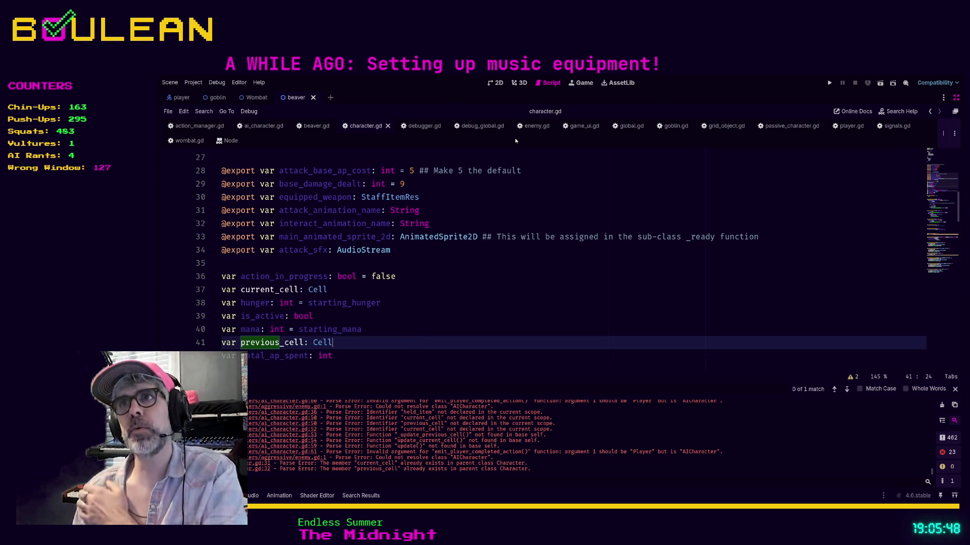
- Back in ai_character.gd, search for 'next' and land on the take_next_action and match lines
click(263, 125)
scroll(499, 278, down, 1)
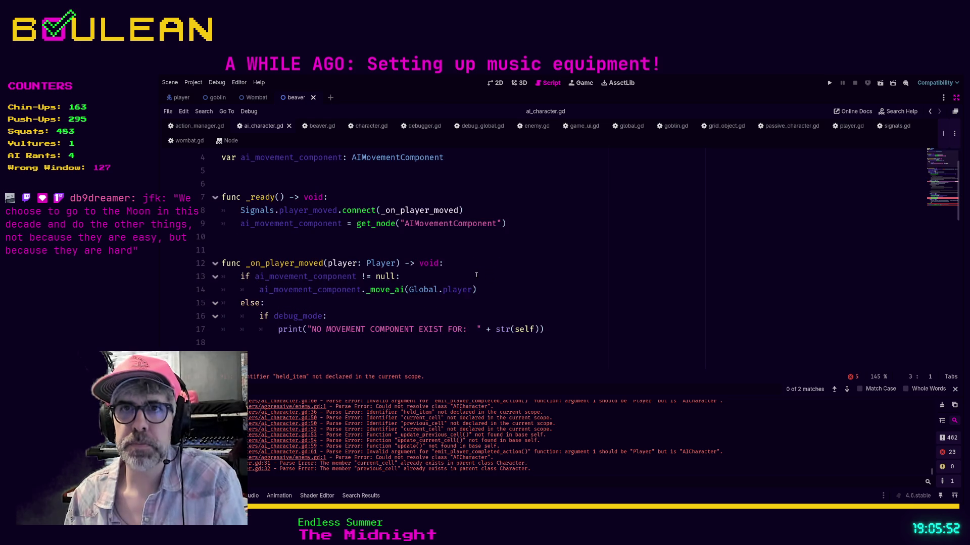
click(505, 277)
key(ctrl+f)
text(next)
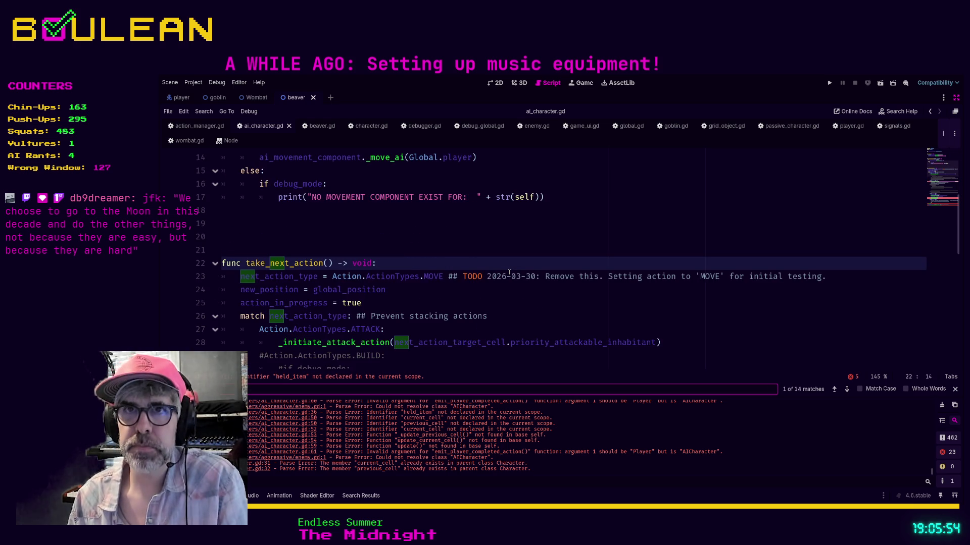
click(461, 265)
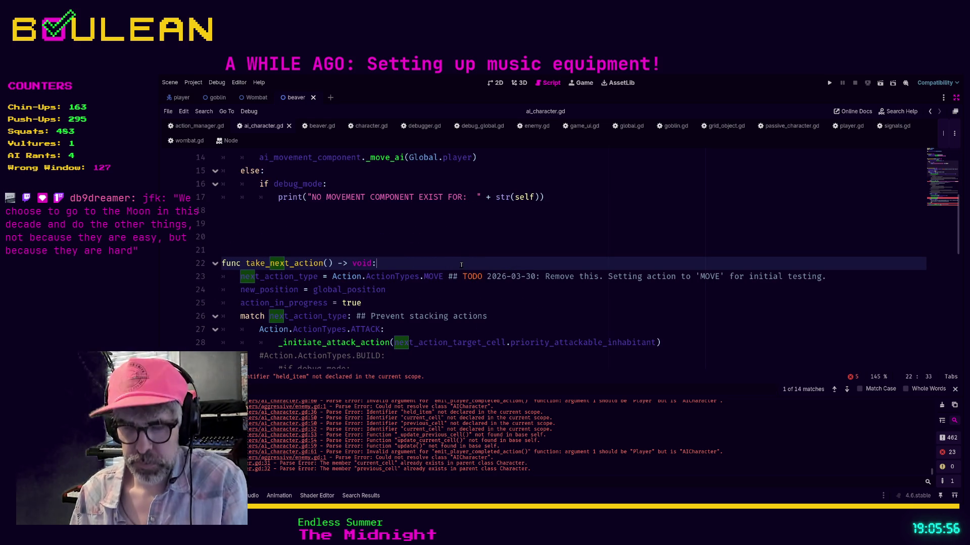
click(495, 321)
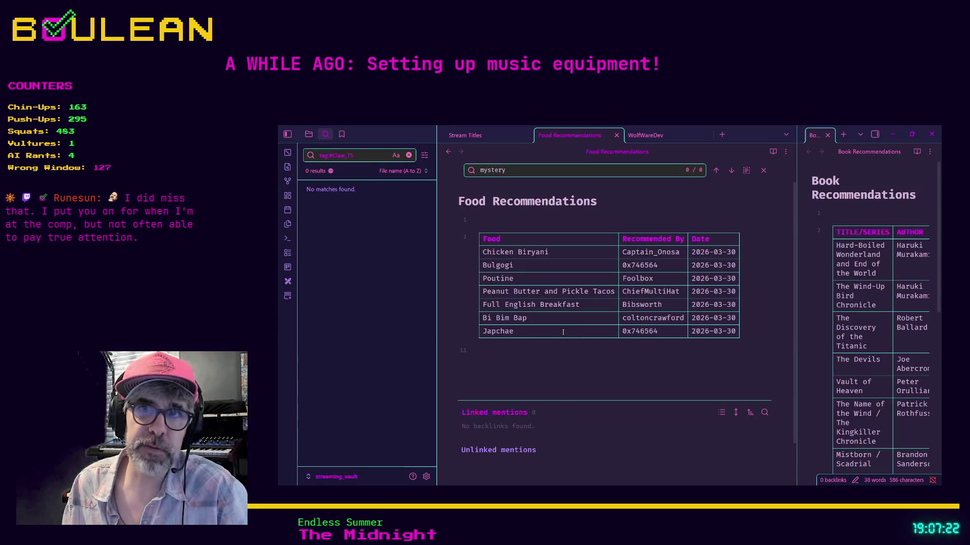
- Put the caret below the Food Recommendations table, then minimize Obsidian and return to Godot
mouse_move(574, 343)
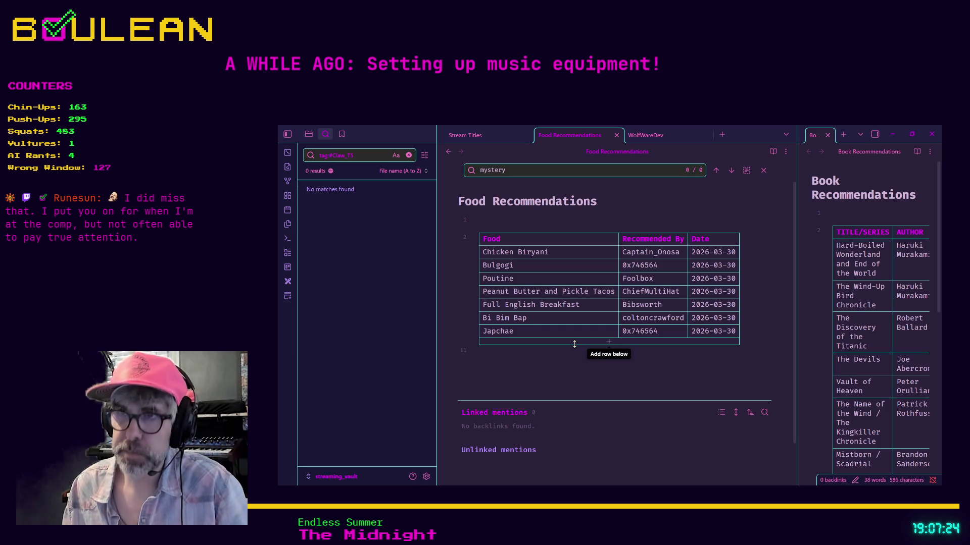
click(528, 365)
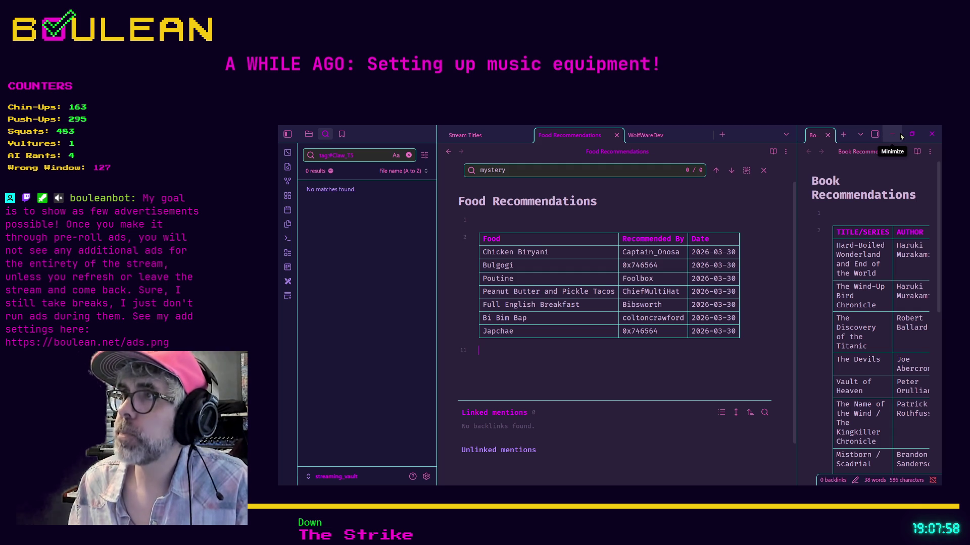
click(894, 136)
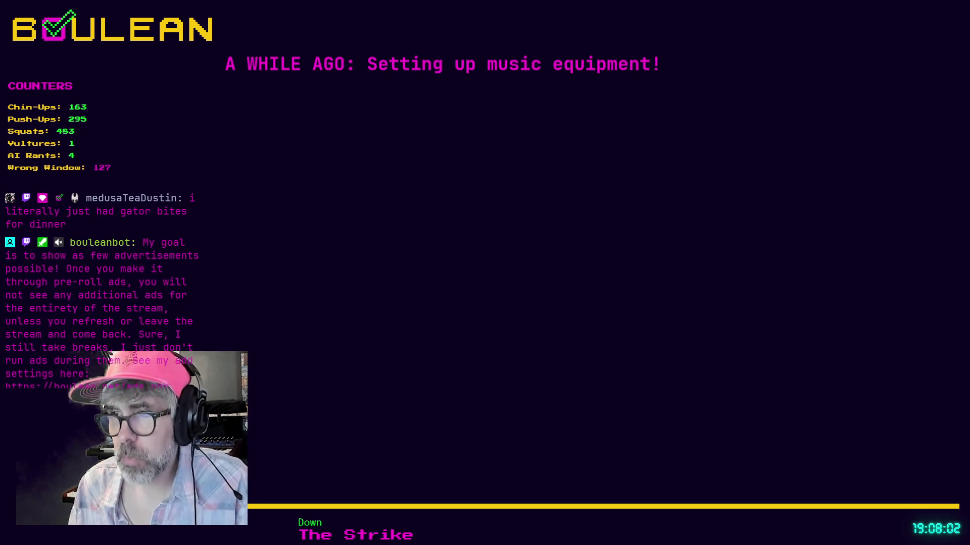
click(546, 365)
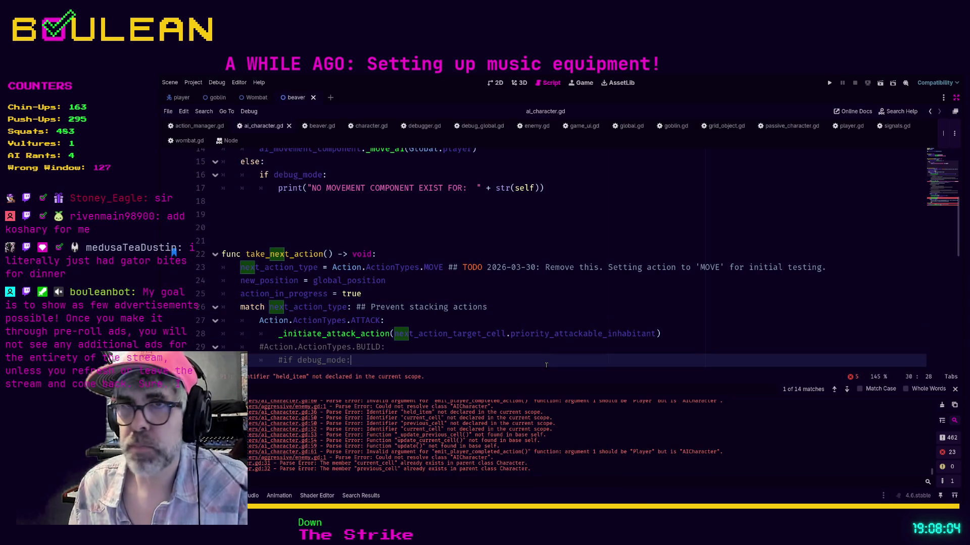
- Locate the COMBINE case and its _initiate_combine_action call in take_next_action
scroll(546, 364, down, 2)
scroll(541, 357, down, 1)
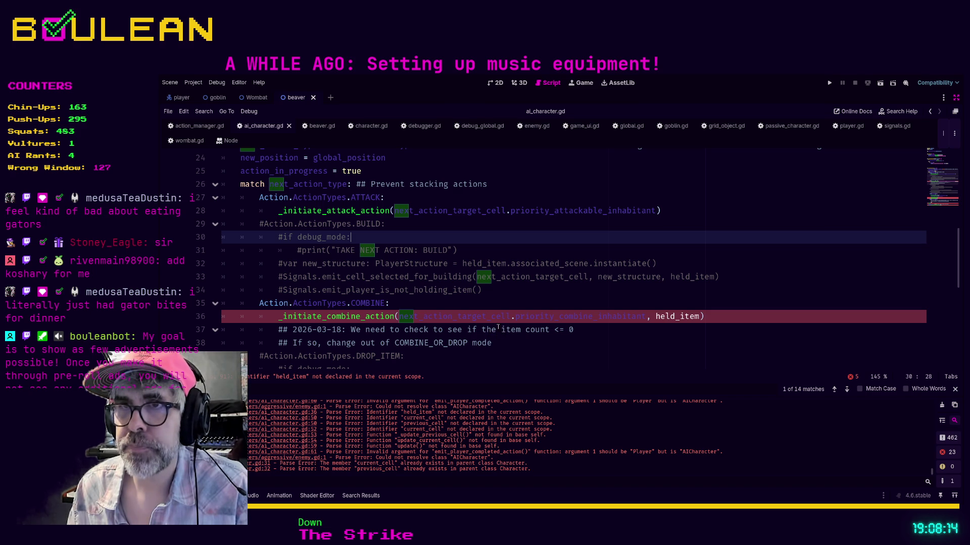
scroll(474, 316, up, 1)
click(475, 316)
scroll(474, 316, down, 1)
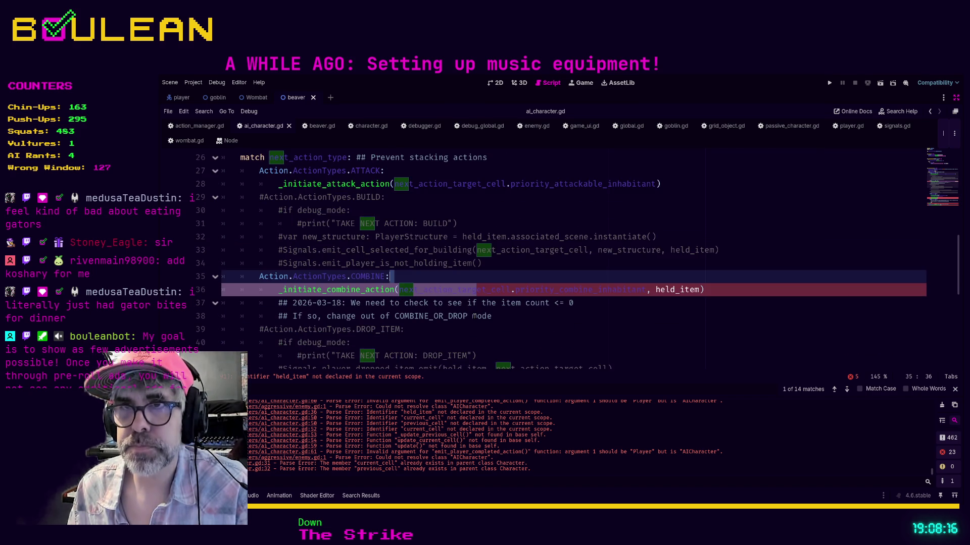
click(446, 291)
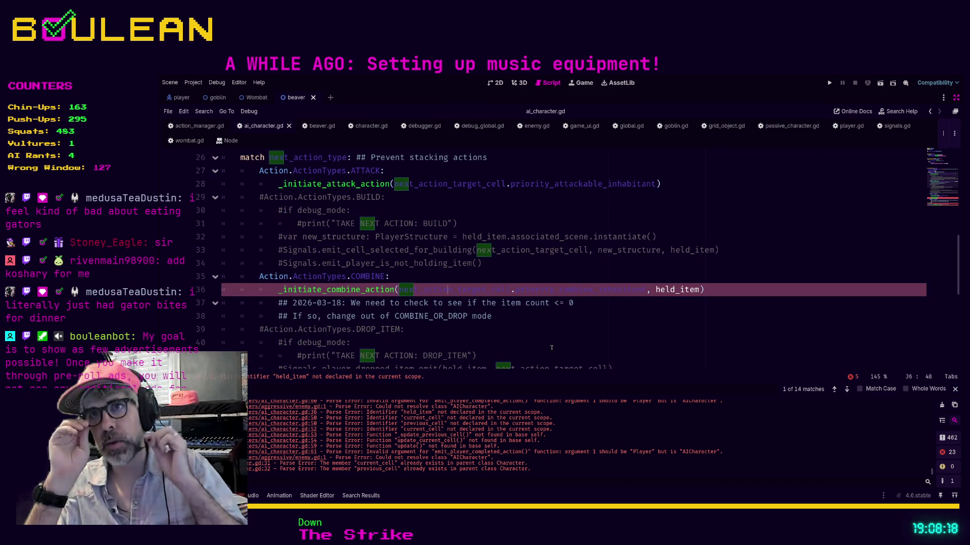
scroll(552, 348, up, 2)
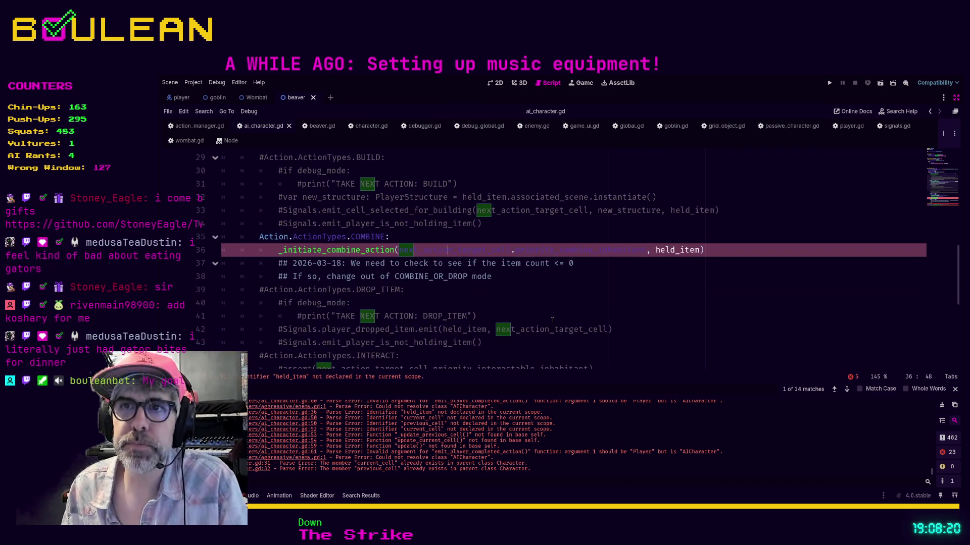
scroll(552, 319, up, 2)
scroll(553, 319, down, 1)
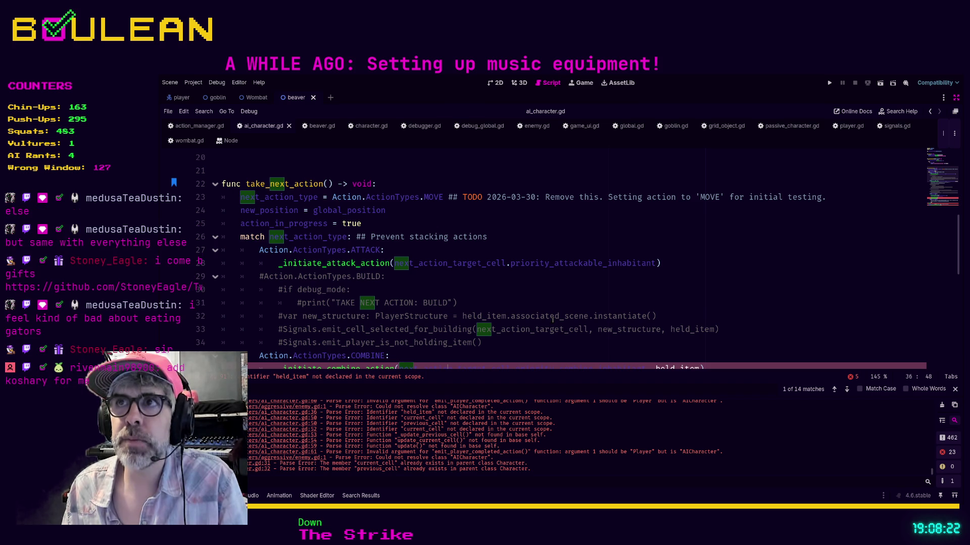
scroll(557, 304, down, 3)
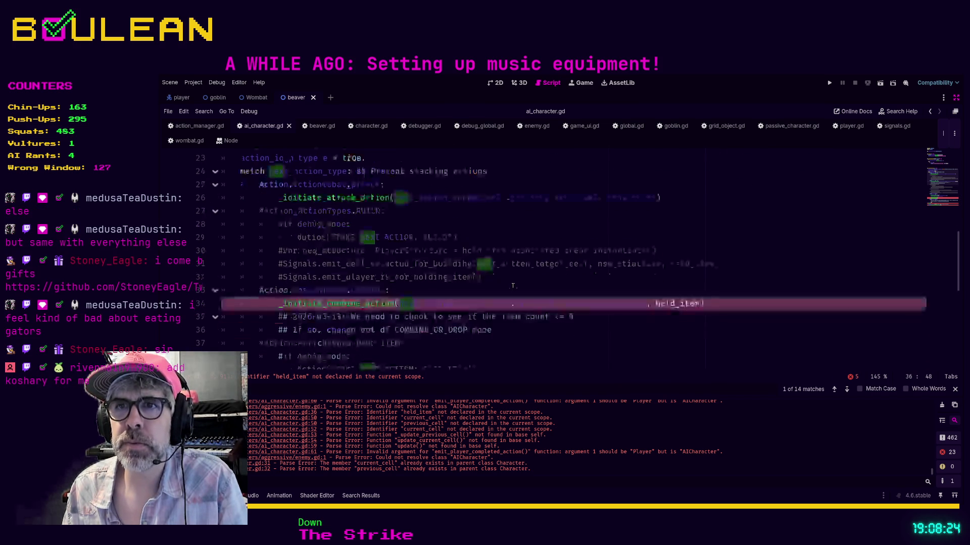
scroll(412, 255, down, 1)
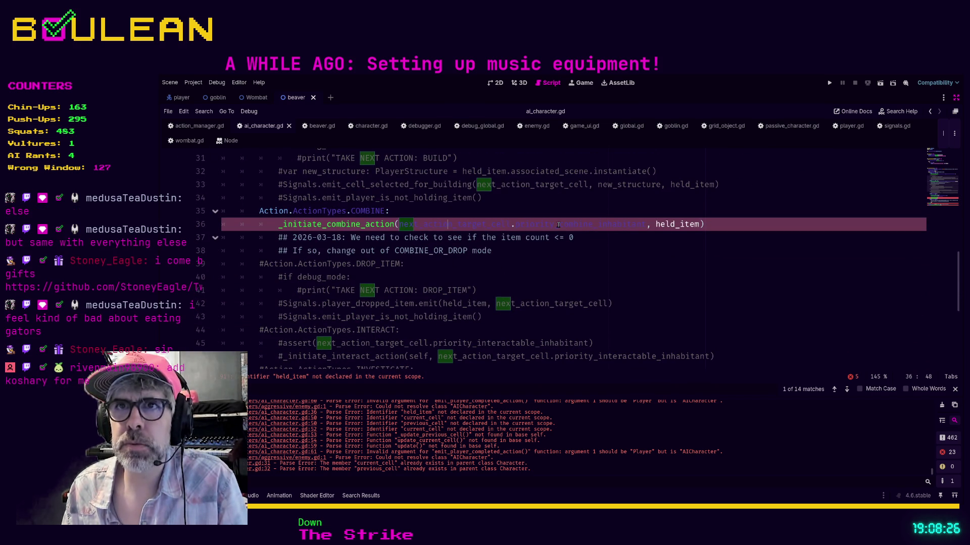
- Select lines 35–36 and comment out the COMBINE case with Ctrl+K
click(713, 228)
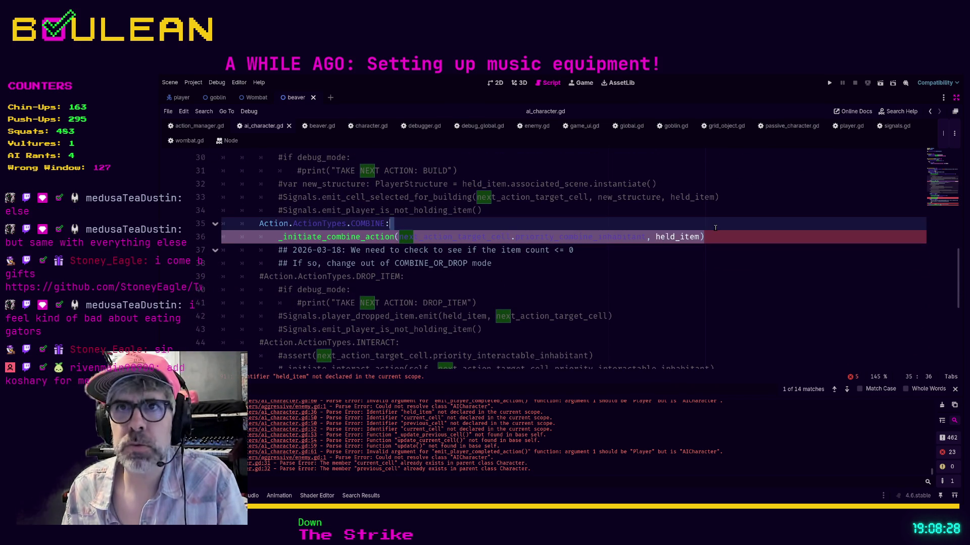
key(shift+Home)
key(shift+Home)
key(shift+Up)
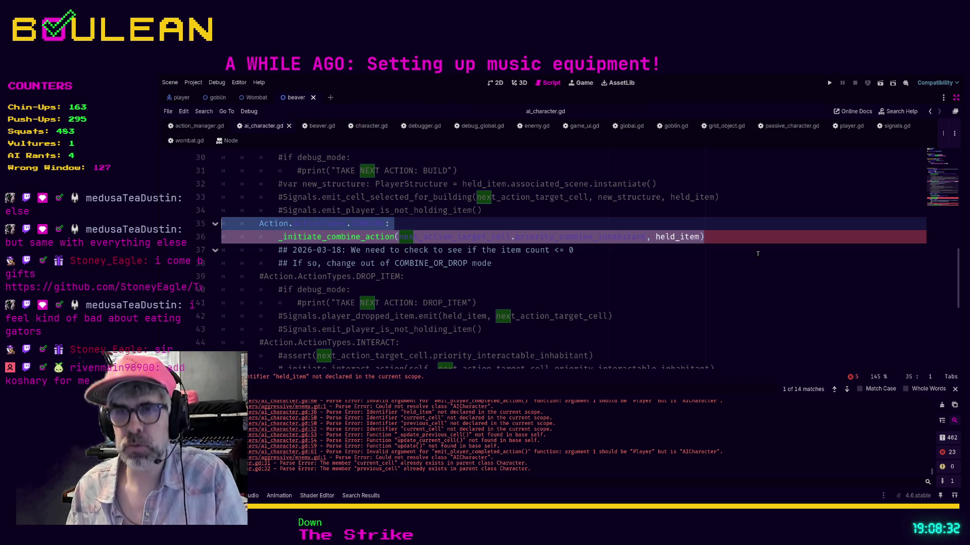
key(ctrl+k)
click(667, 279)
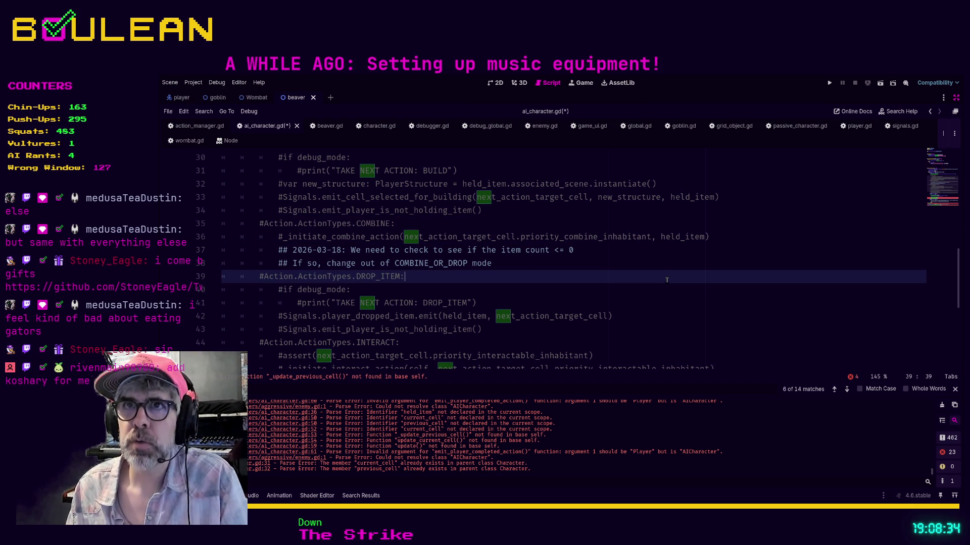
scroll(666, 280, up, 2)
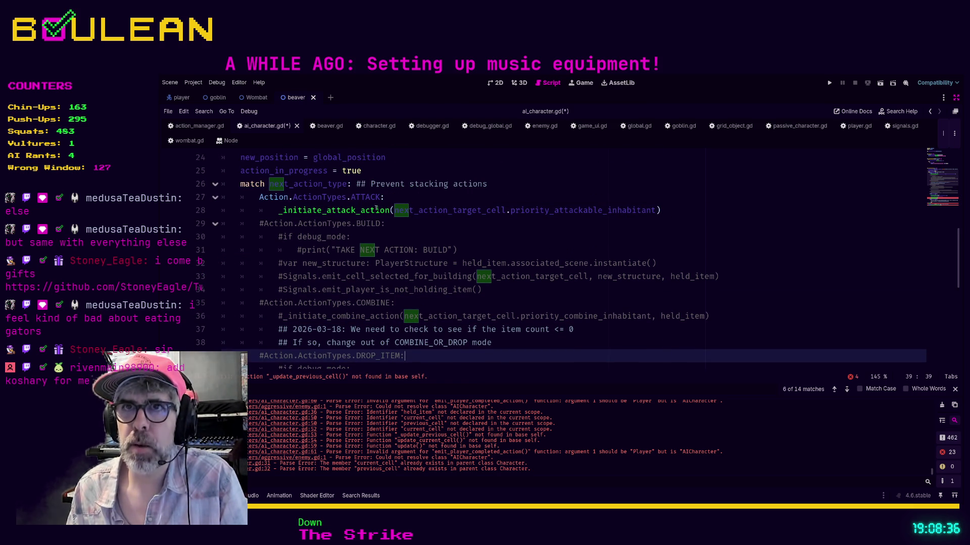
scroll(326, 203, down, 5)
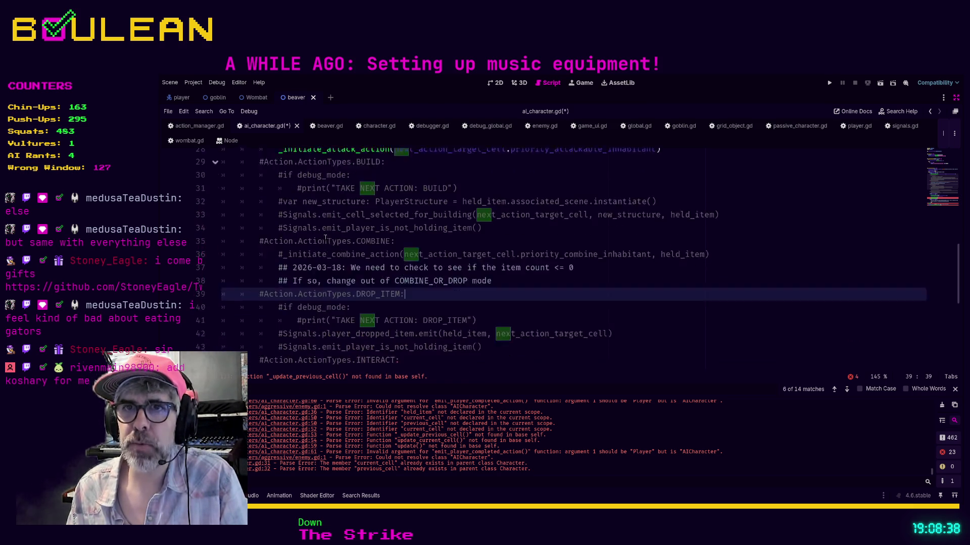
scroll(324, 238, down, 1)
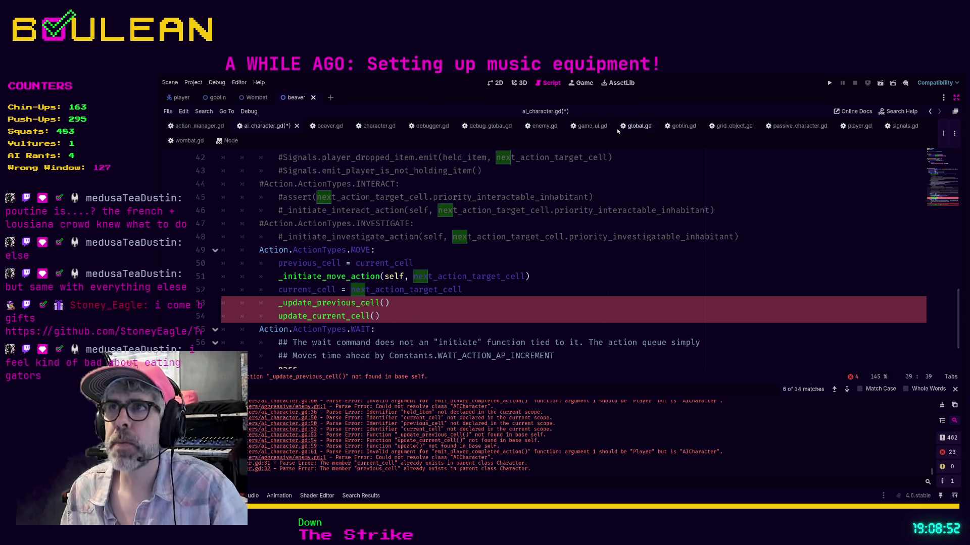
- Find '_update_previous' in player.gd to reach its definition, then exit distraction-free mode
click(861, 131)
click(392, 276)
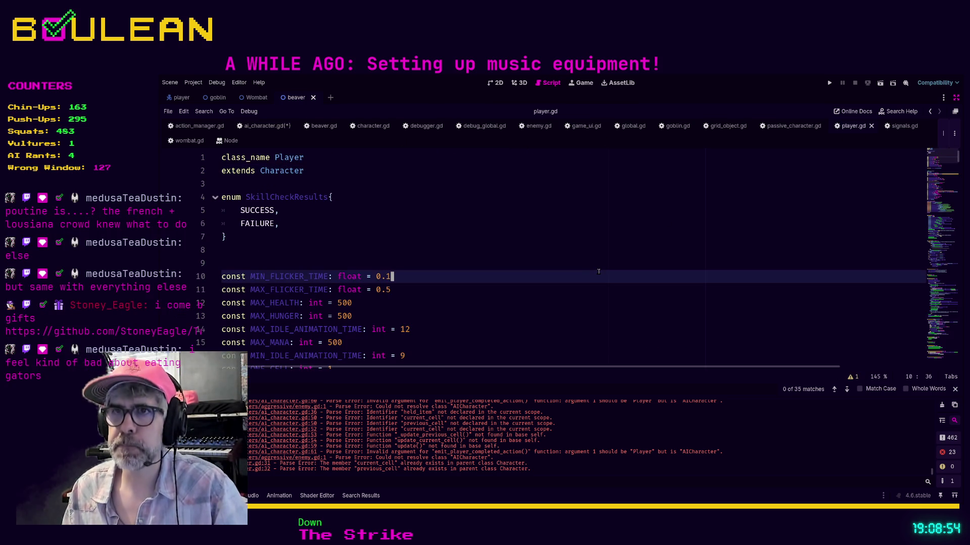
key(ctrl+f)
text(update)
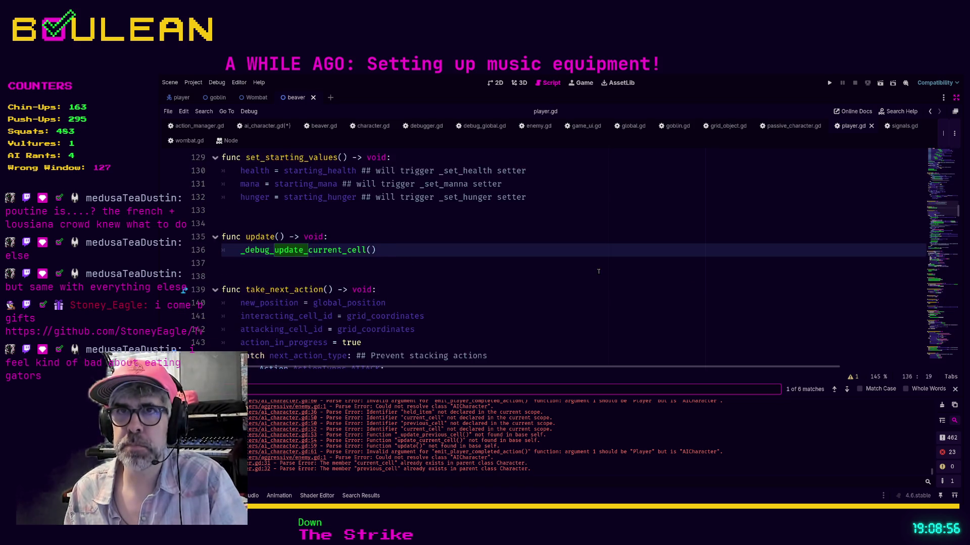
key(ctrl+a)
text(_update_previous)
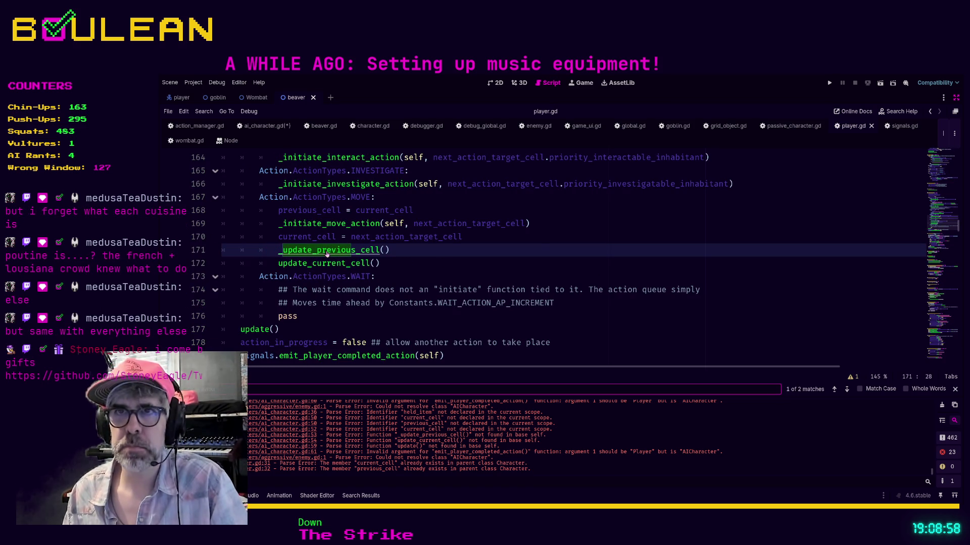
ctrl+click(344, 250)
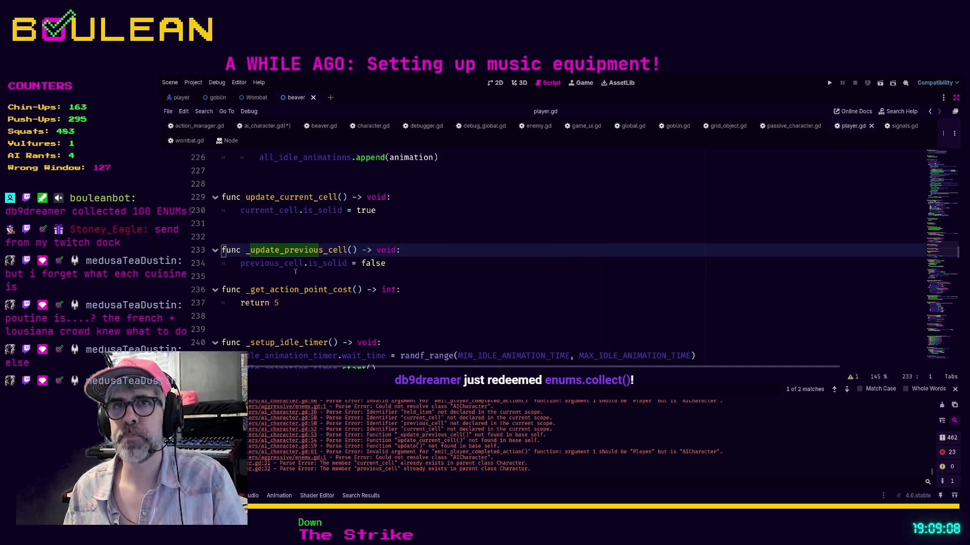
key(Right)
key(Right)
key(Right)
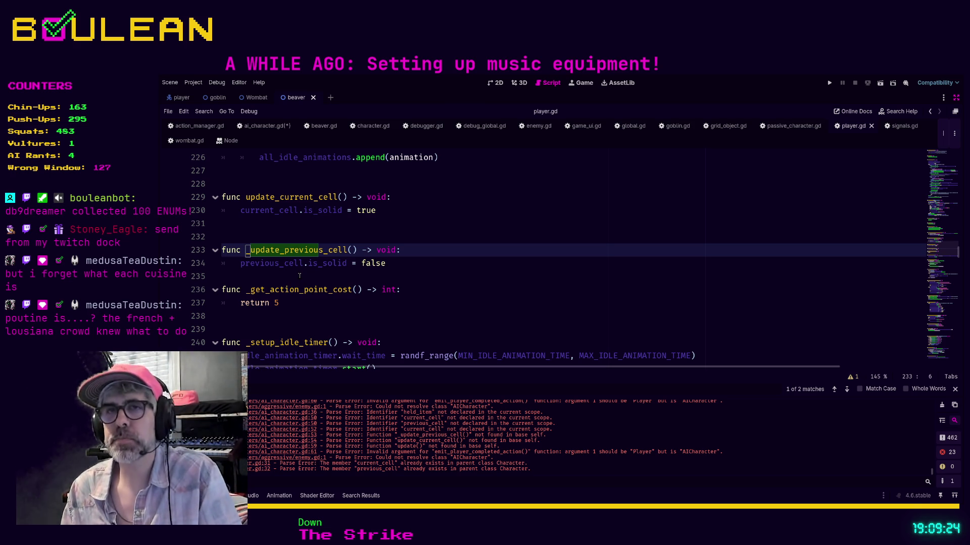
click(299, 276)
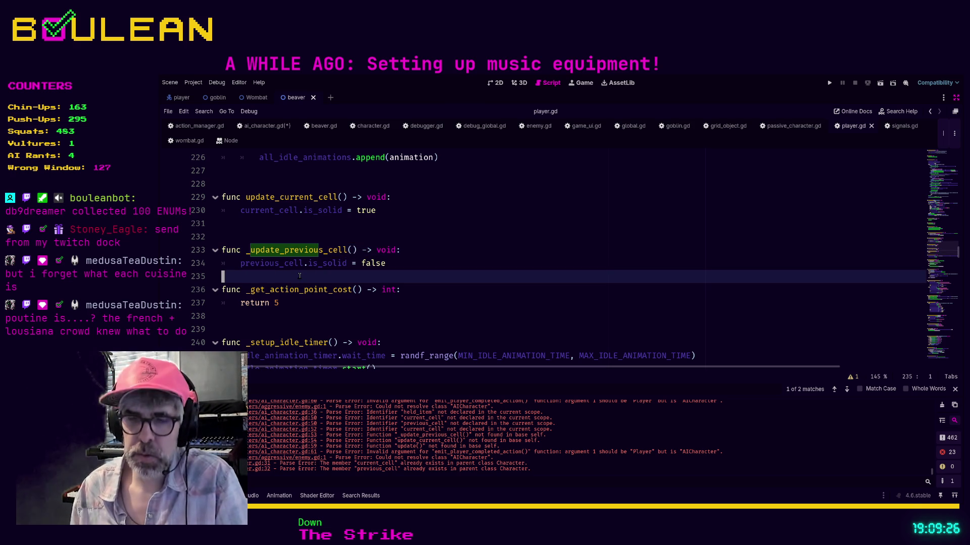
key(ctrl+shift+F11)
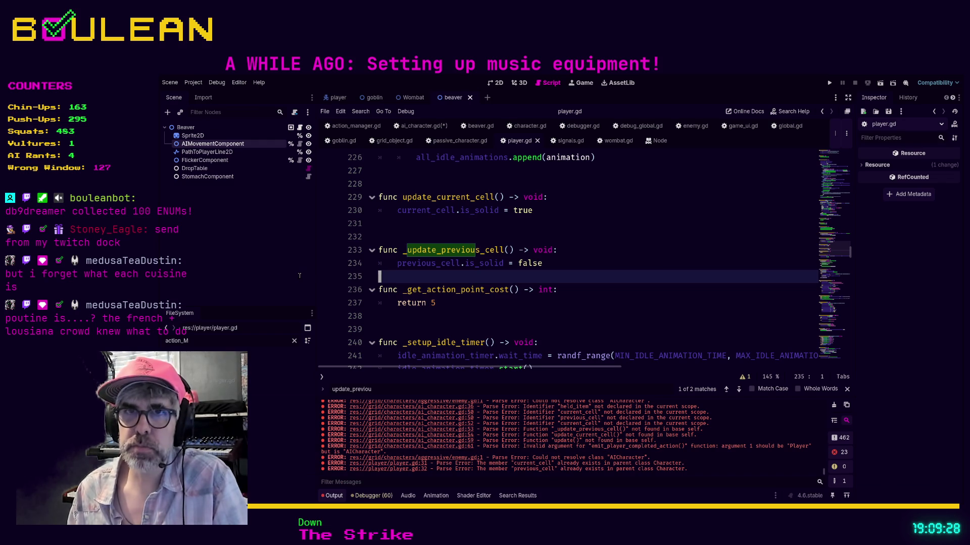
- Filter the FileSystem dock by 'grid' and open grid_manager.gd in the script editor
double_click(235, 343)
text(grid)
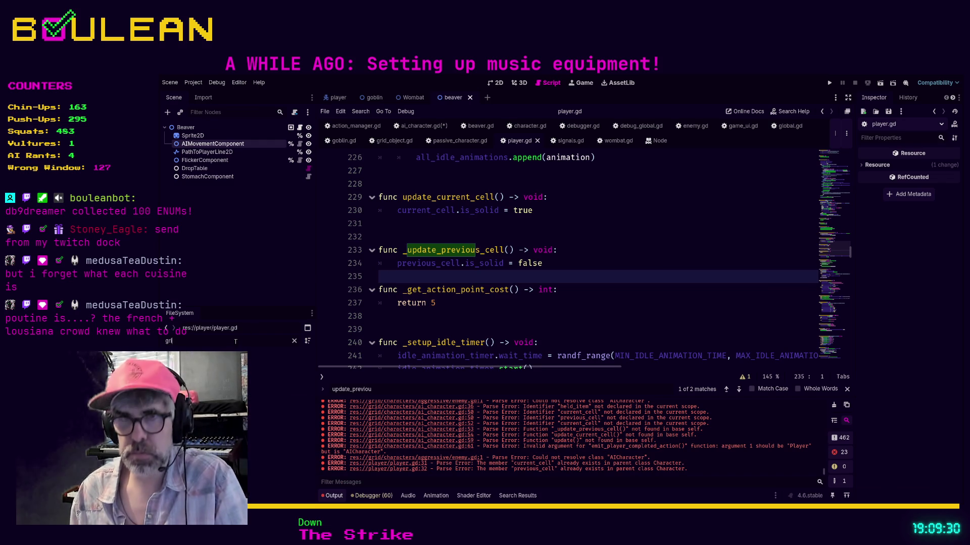
double_click(283, 380)
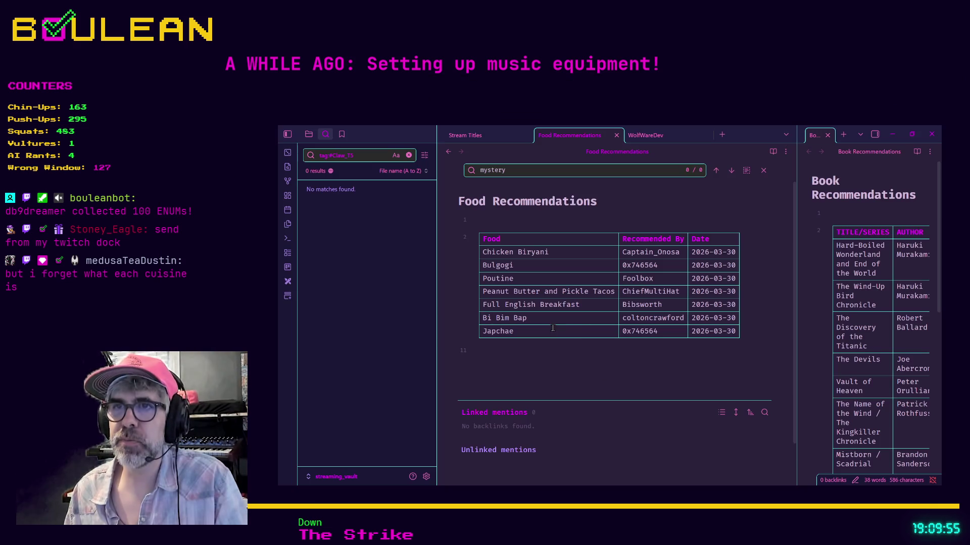
- Add a new table row with Koshary and the recommender's username
click(551, 332)
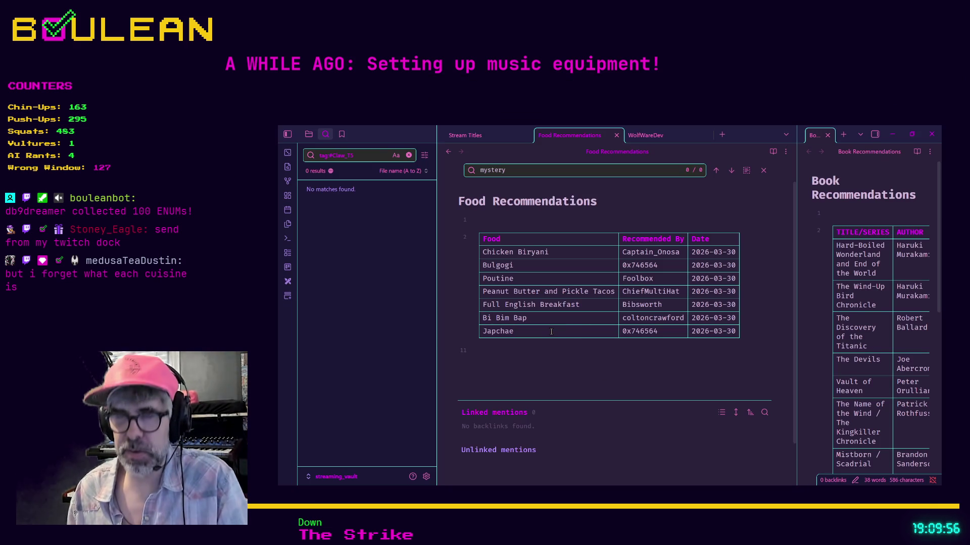
key(Return)
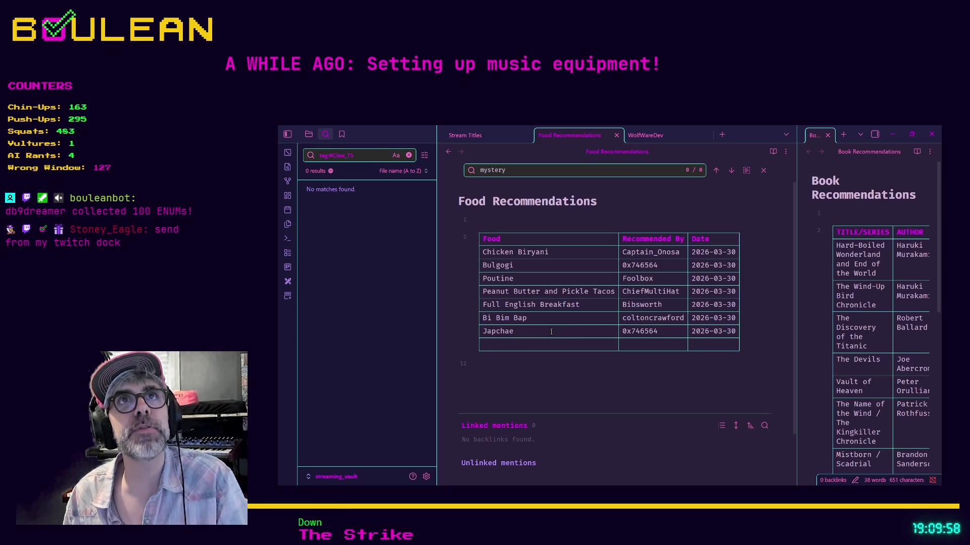
text(K)
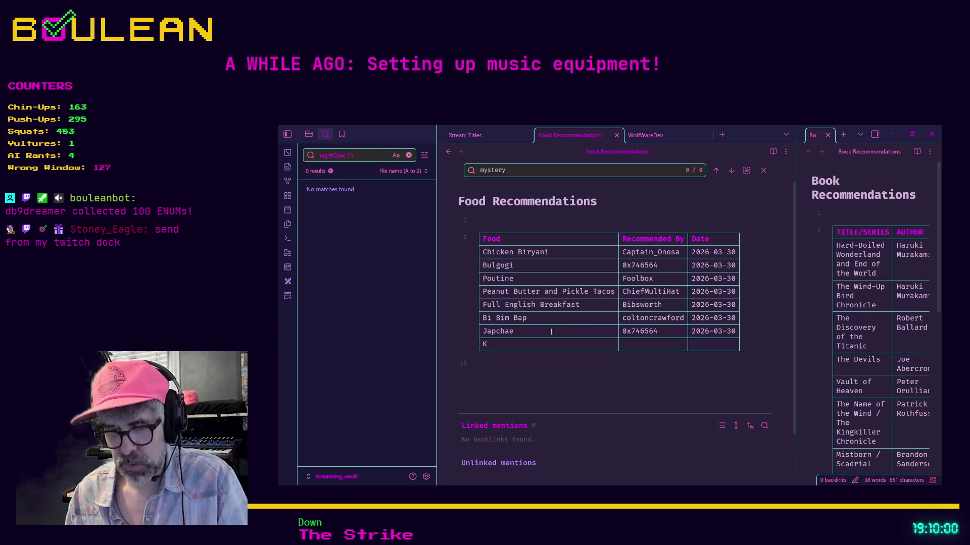
text(oshary )
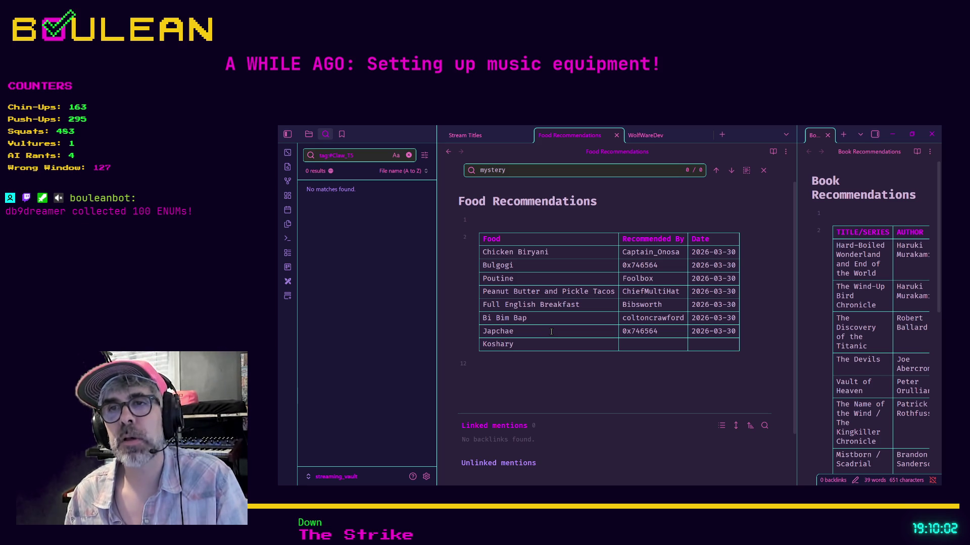
text(Riven)
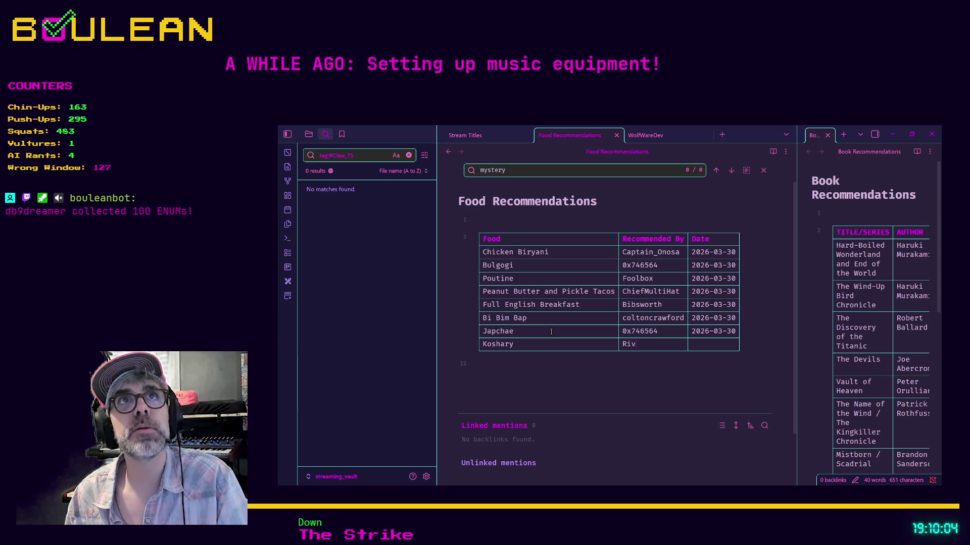
key(BackSpace)
key(BackSpace)
key(BackSpace)
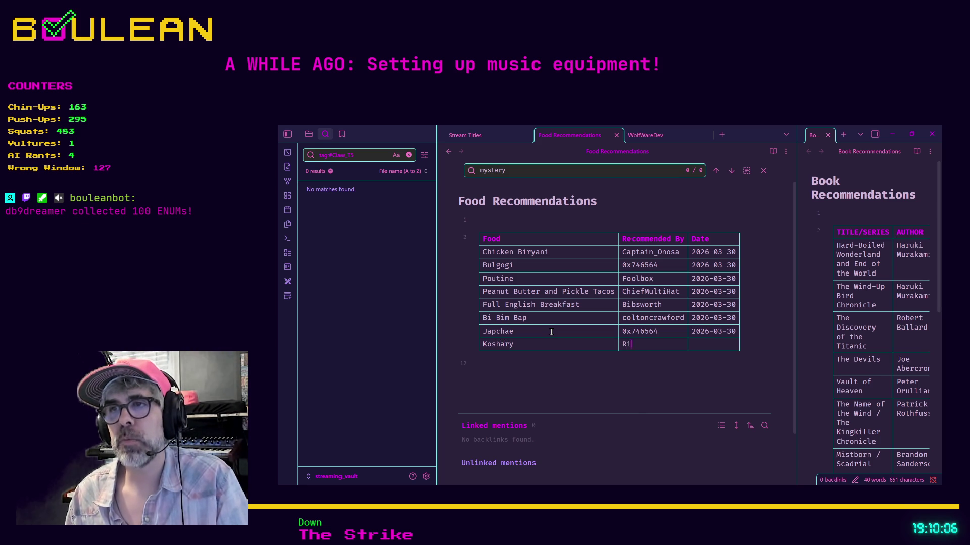
text(rivenmain98)
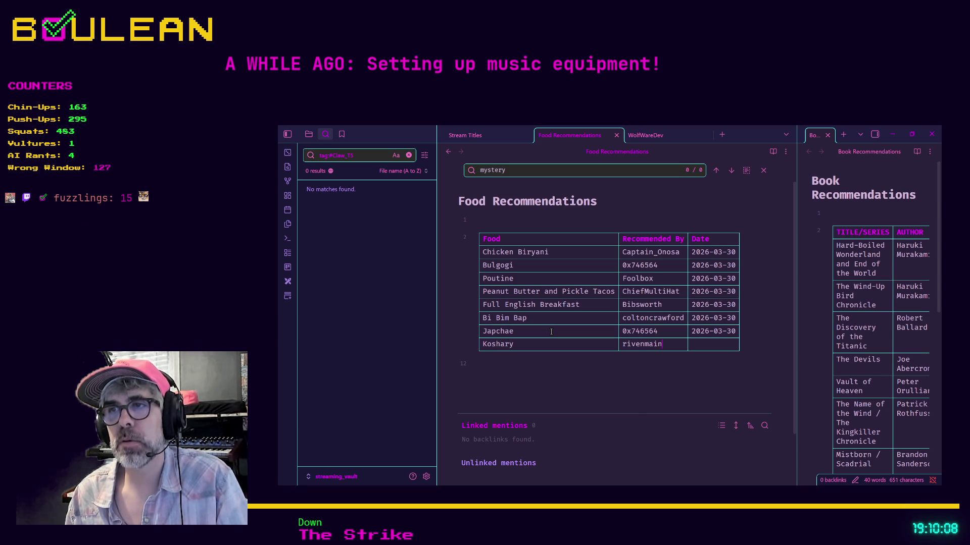
text(90)
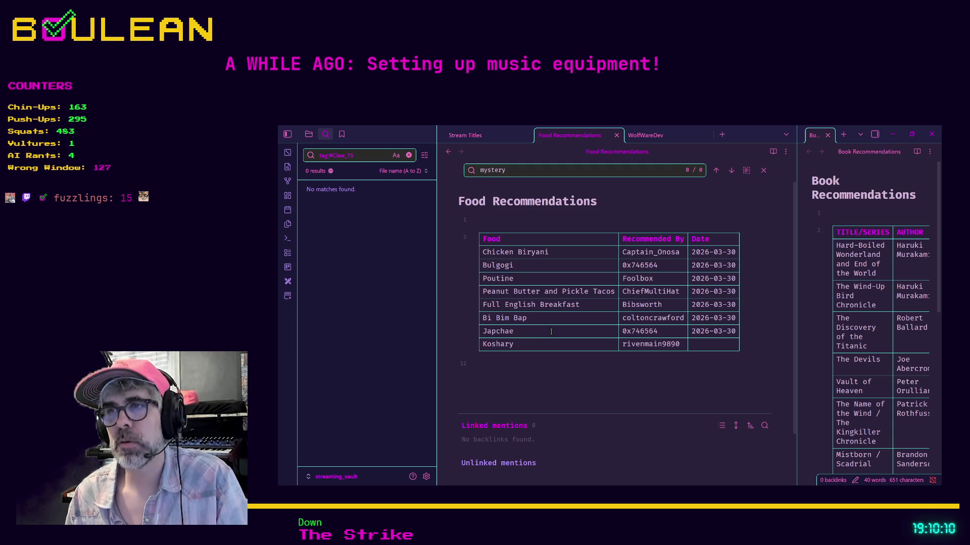
- Copy the 2026-03-30 date from the Japchae row into Koshary's Date cell, then hide Obsidian
key(Tab)
key(Up)
key(ctrl+c)
key(Down)
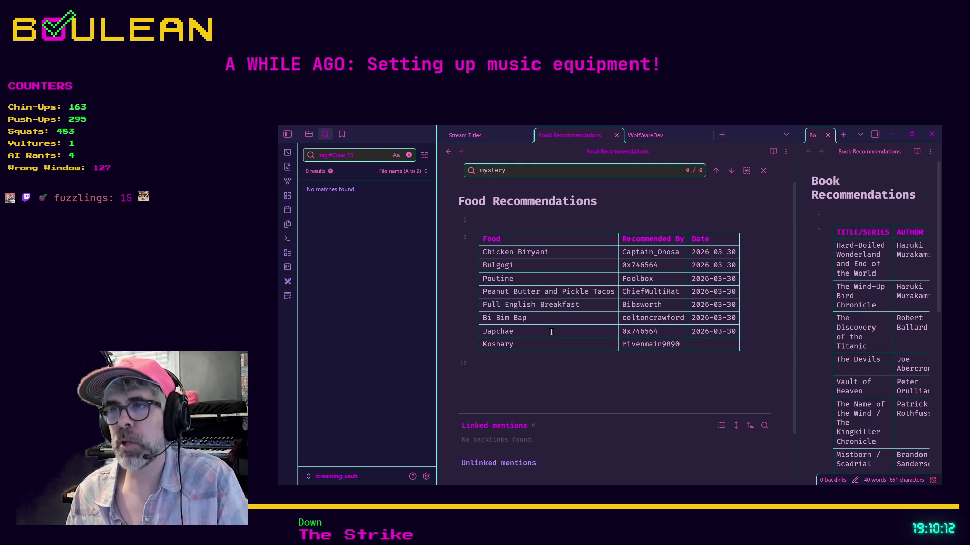
key(ctrl+v)
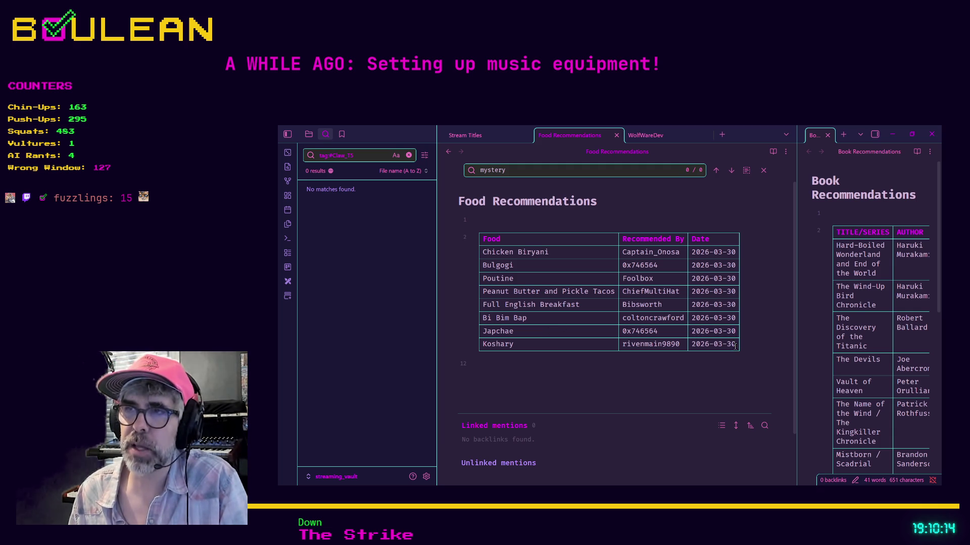
drag(736, 346, 691, 302)
click(672, 365)
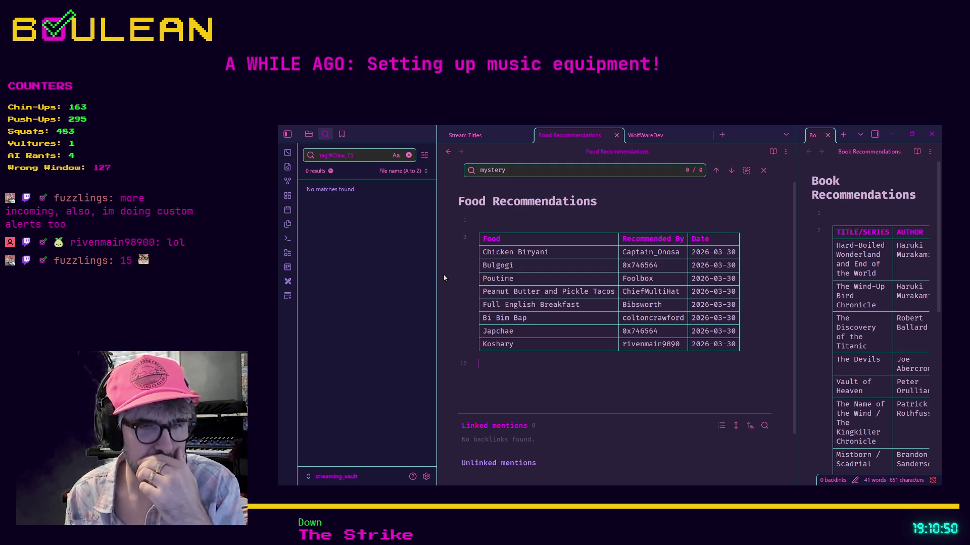
click(896, 136)
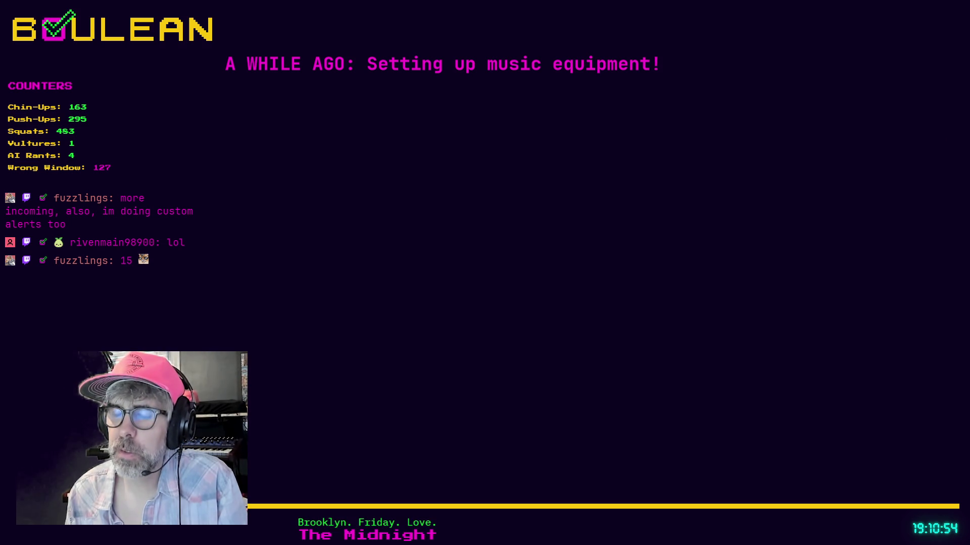
- Search for 'poutine' in a new tab and open the Poutine Wikipedia article
key(ctrl+t)
text(p)
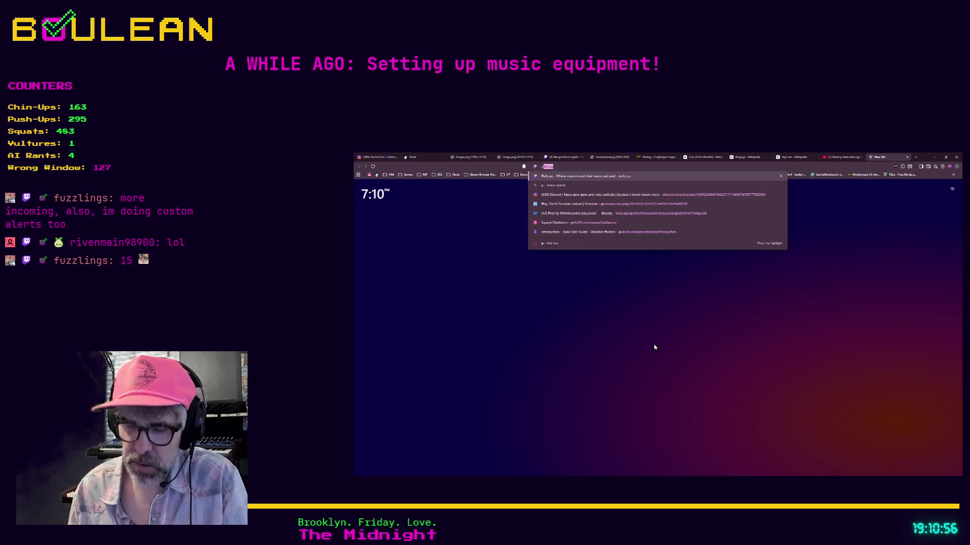
text(outine)
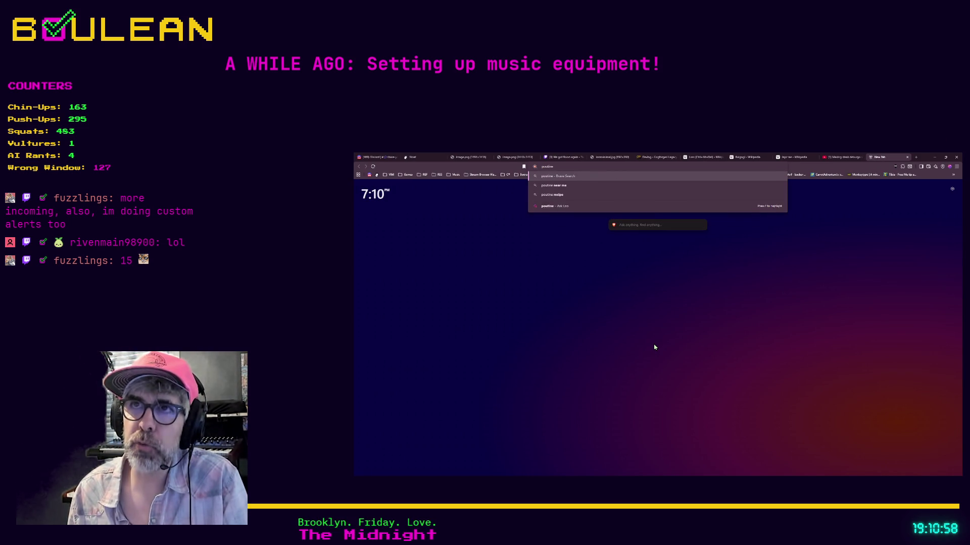
key(Return)
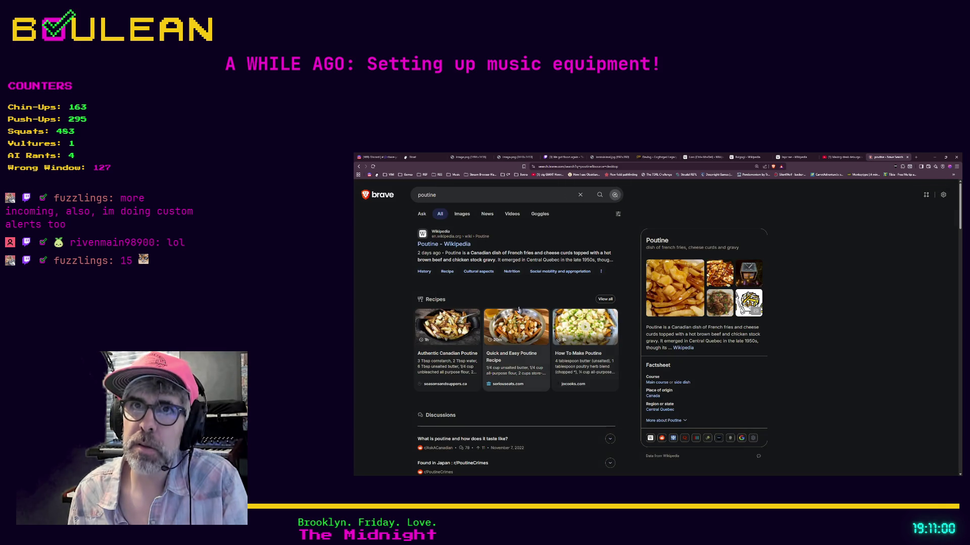
click(444, 244)
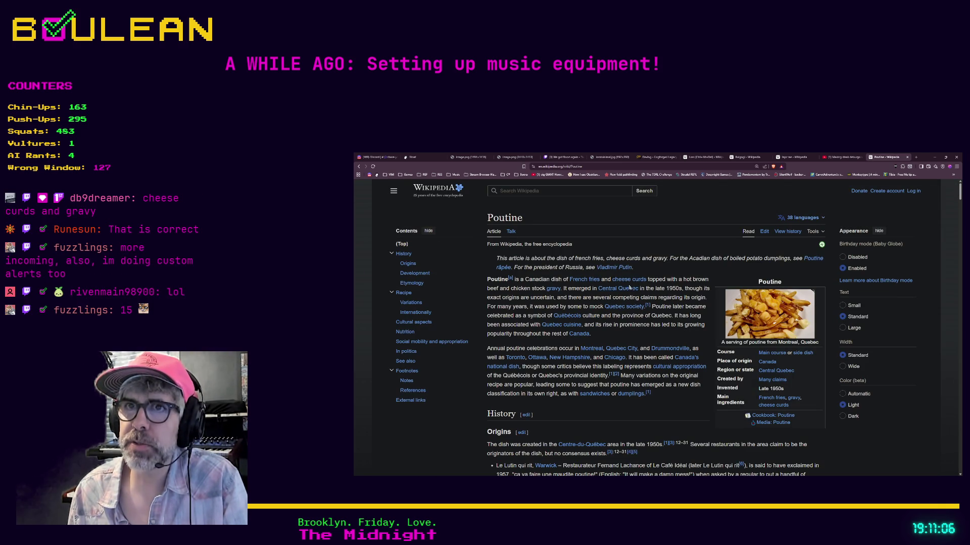
mouse_move(611, 283)
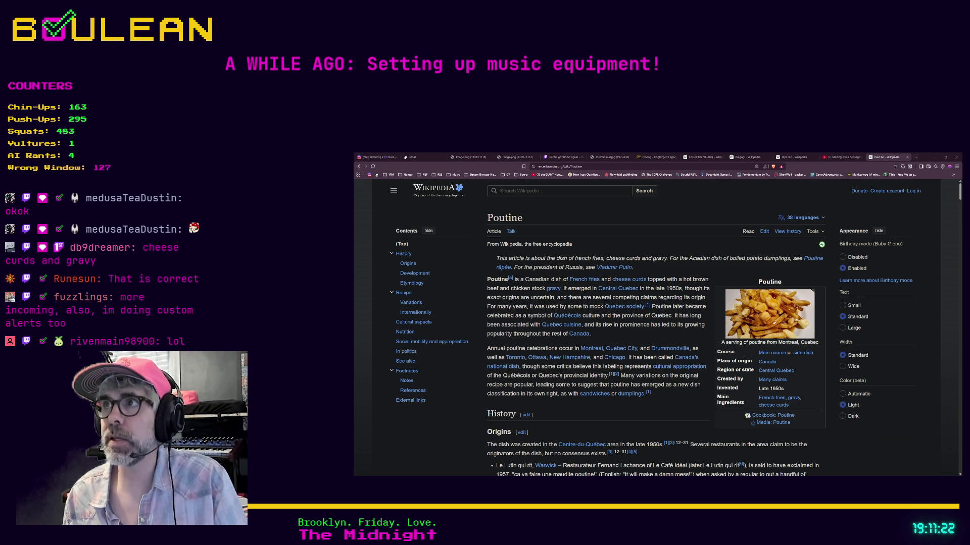
click(915, 157)
- Load the pasted TwitchDock repository address and scroll through the README's features
key(ctrl+v)
key(Return)
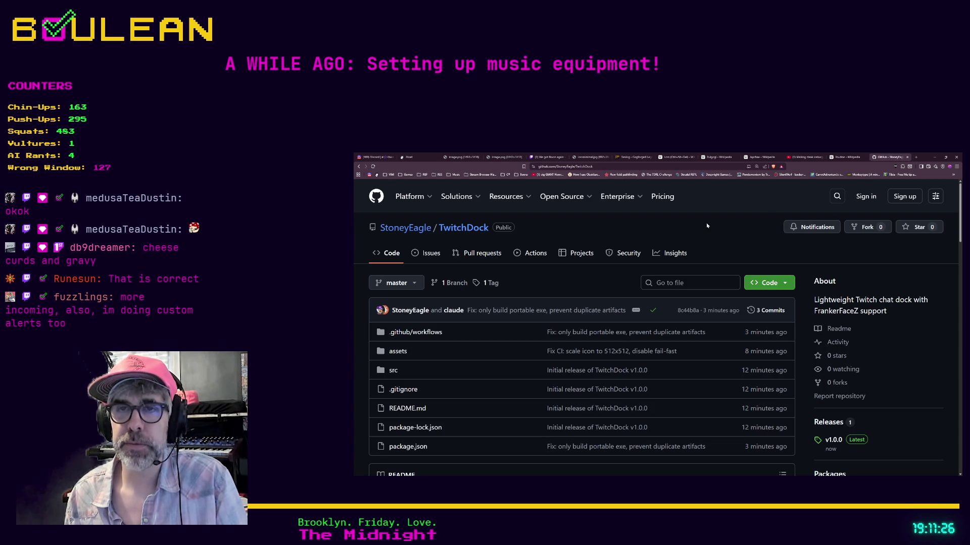
scroll(575, 245, down, 3)
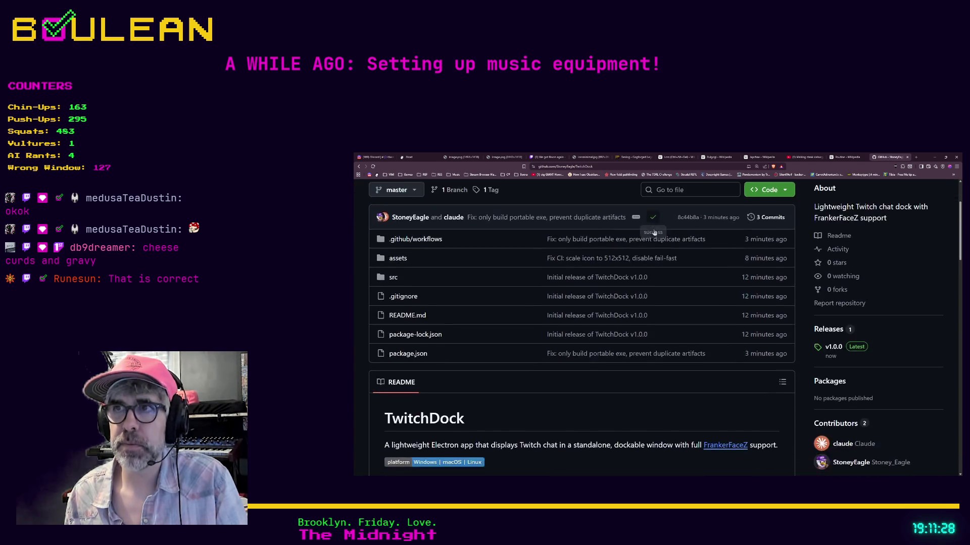
scroll(574, 244, down, 3)
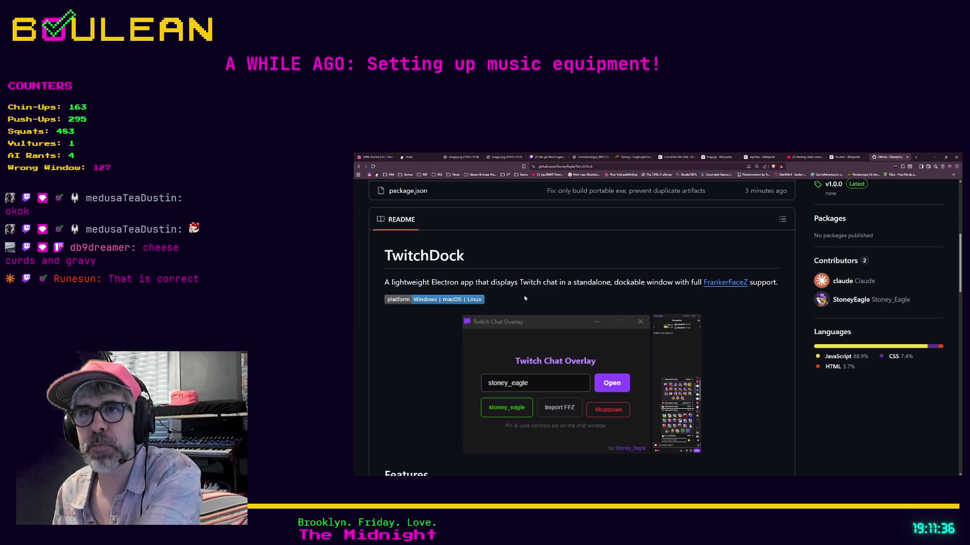
scroll(524, 298, down, 1)
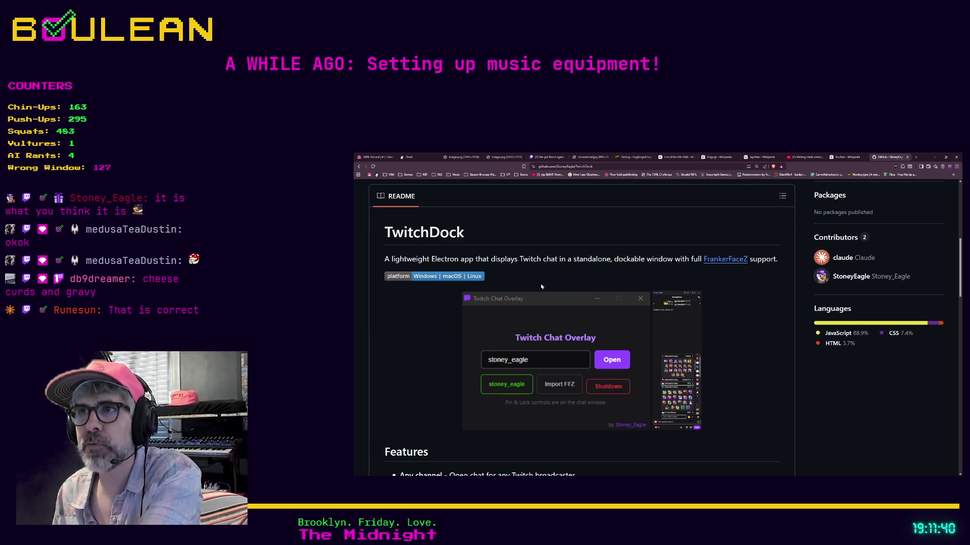
scroll(540, 287, down, 1)
scroll(541, 286, down, 2)
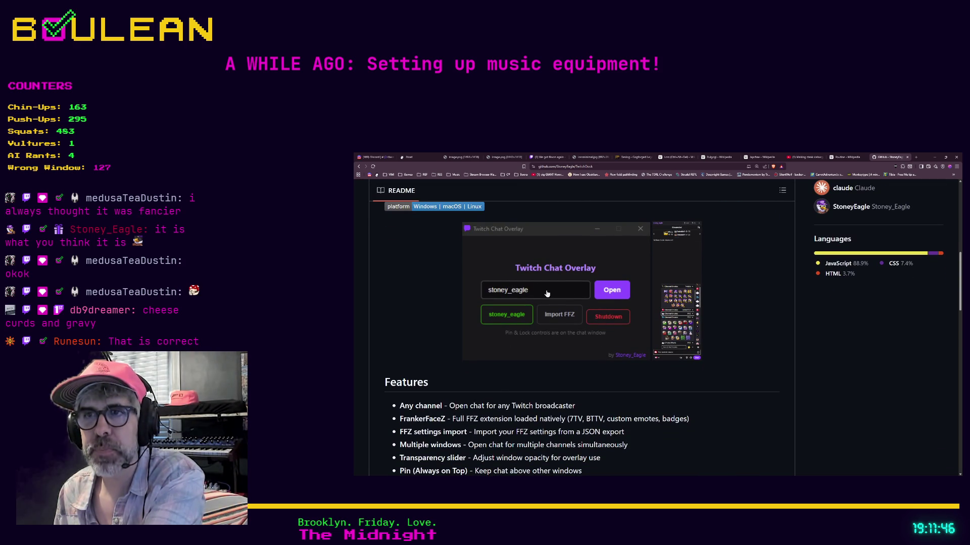
scroll(547, 293, down, 3)
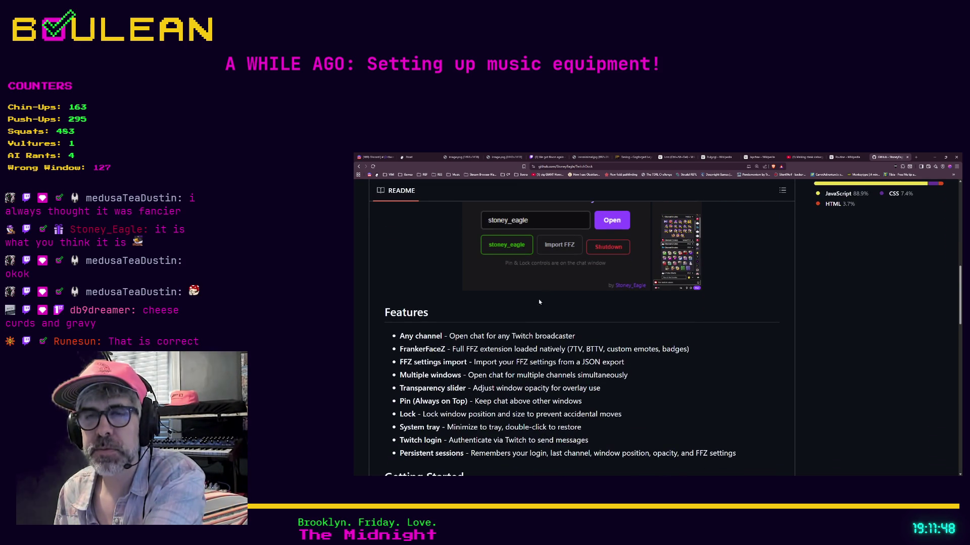
mouse_move(399, 336)
mouse_down()
mouse_move(496, 338)
mouse_move(500, 349)
mouse_move(576, 338)
mouse_up()
click(576, 338)
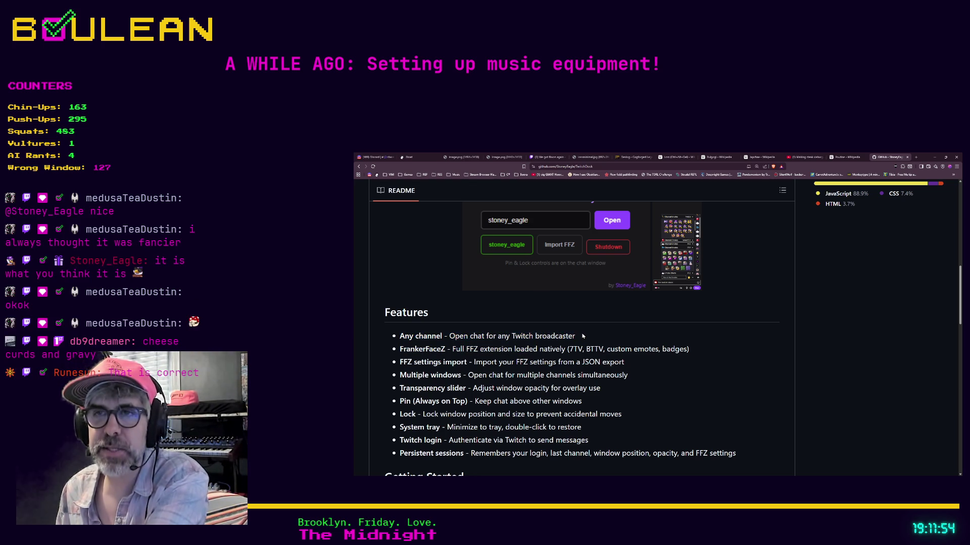
- Scroll on through the setup steps, then back up and select the repository address
scroll(581, 328, up, 5)
scroll(577, 316, down, 4)
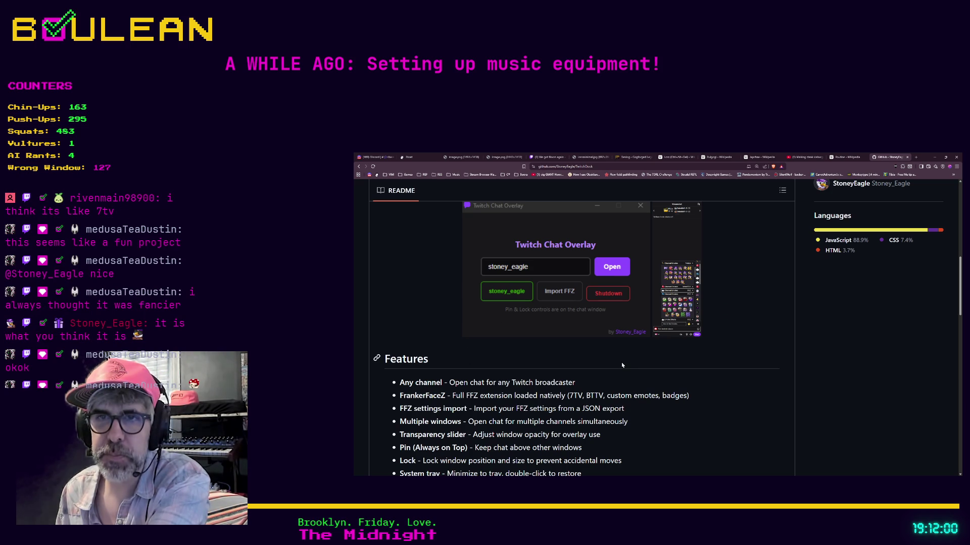
scroll(621, 365, down, 1)
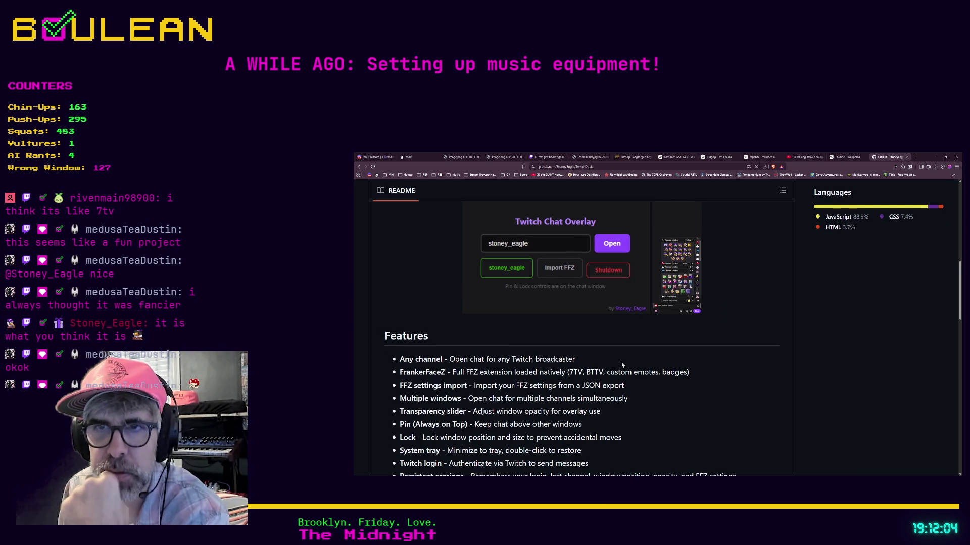
scroll(622, 366, down, 1)
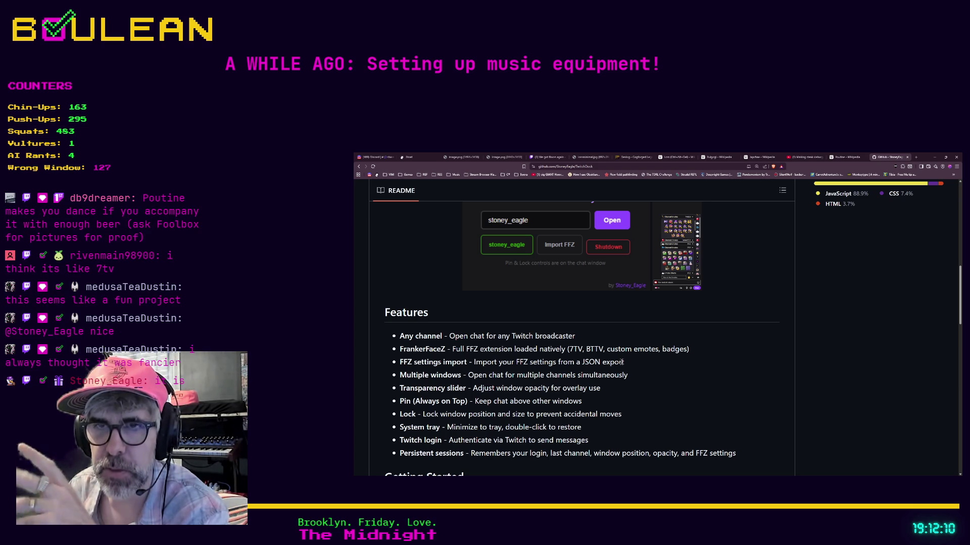
scroll(621, 363, down, 1)
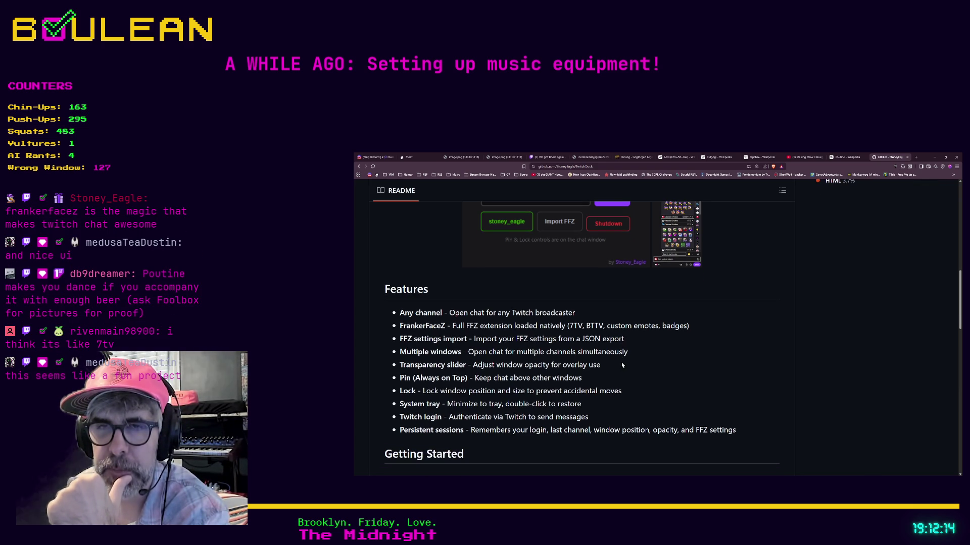
scroll(622, 364, down, 3)
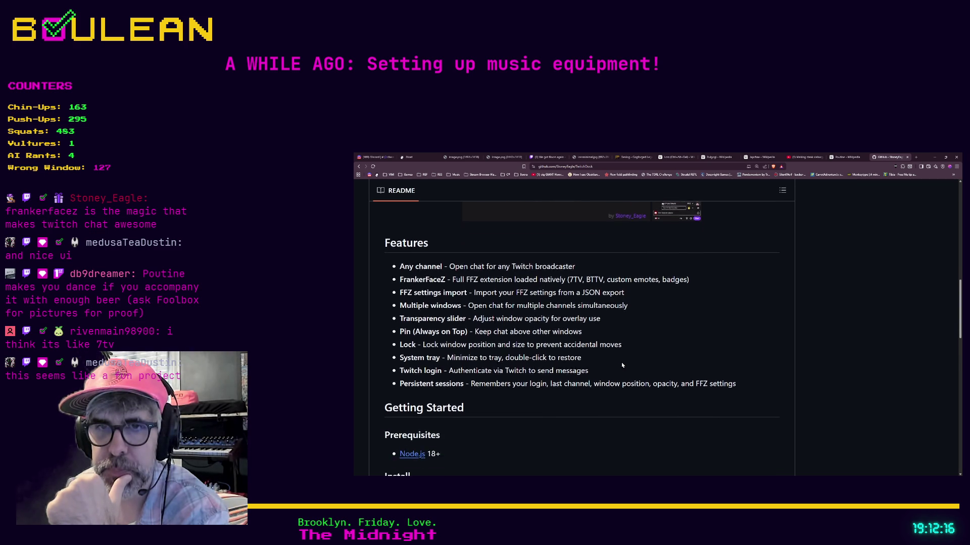
scroll(622, 364, down, 4)
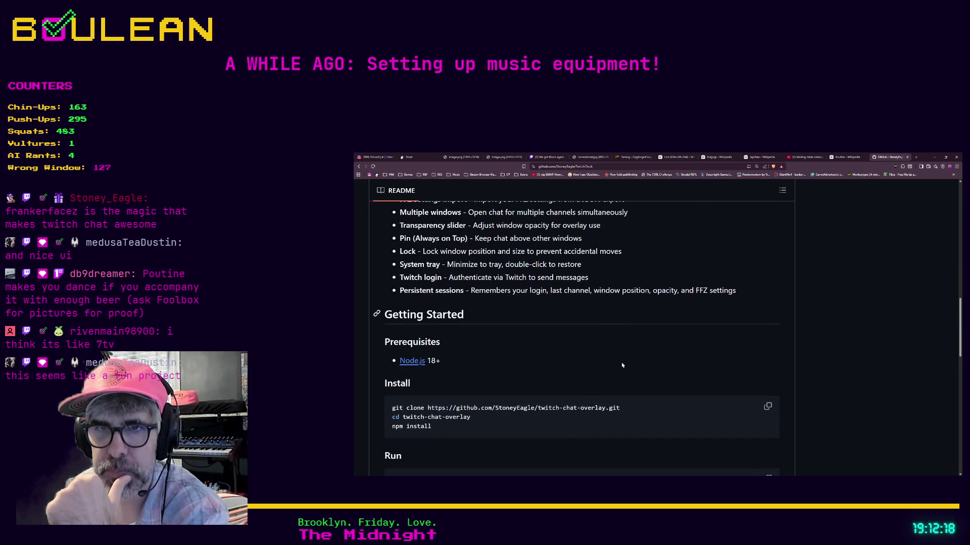
scroll(622, 365, down, 2)
scroll(621, 364, up, 10)
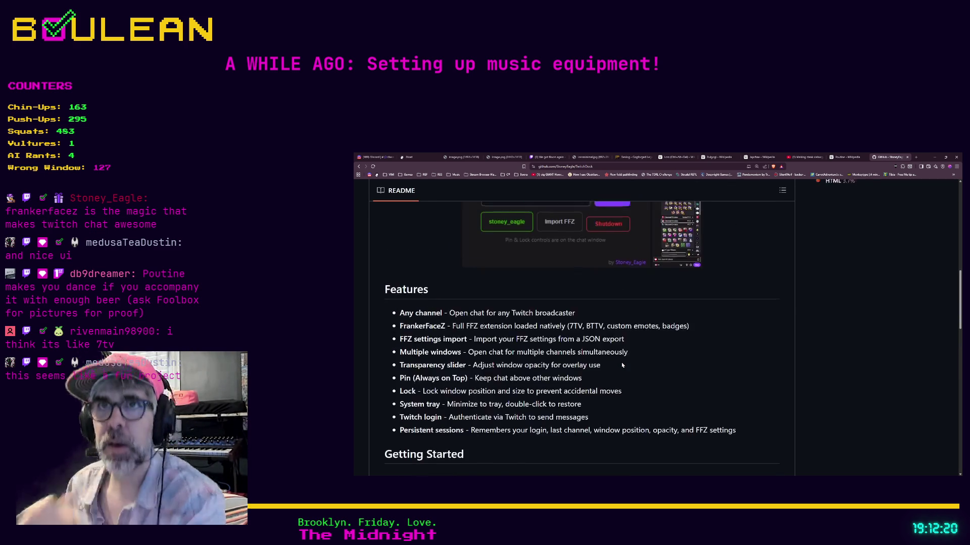
scroll(620, 362, up, 5)
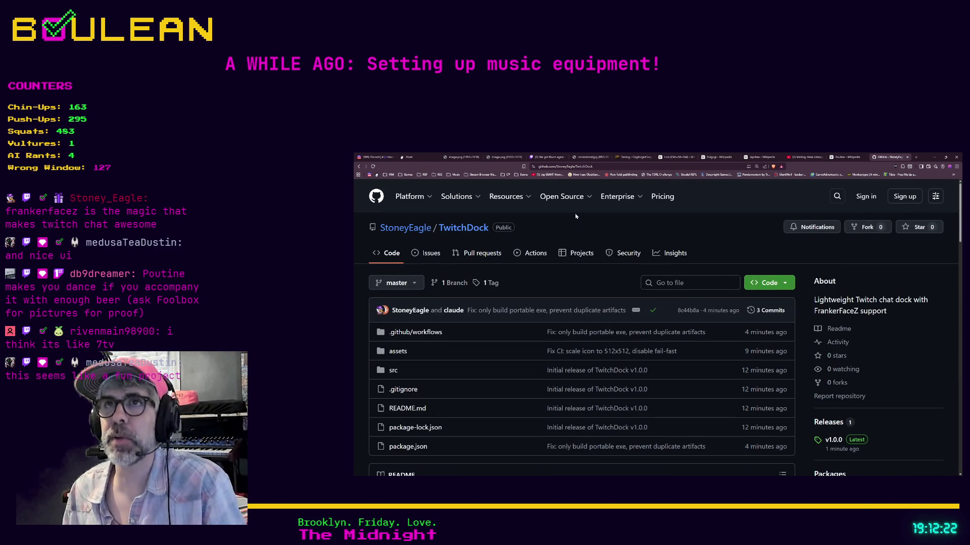
click(574, 168)
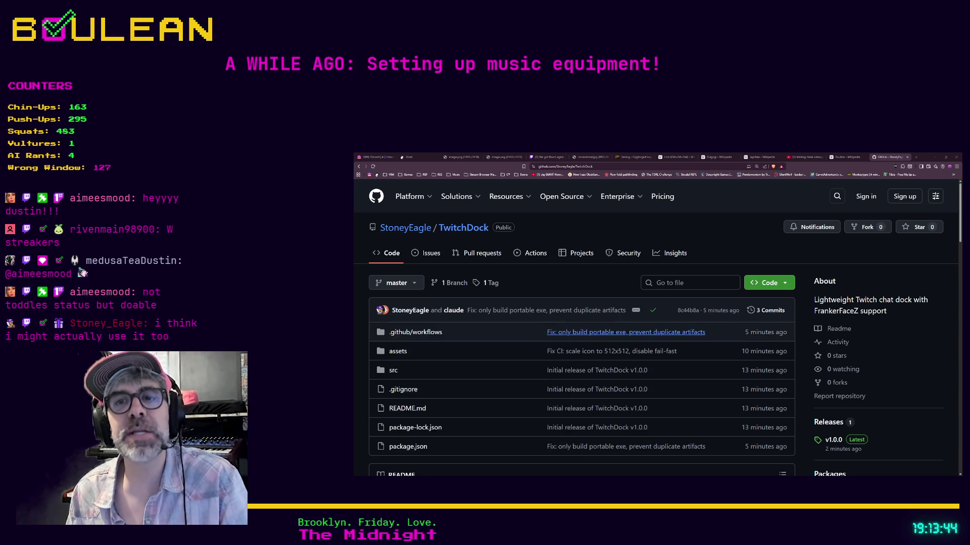
- Scroll the TwitchDock README to License, select the repository address, and hide Brave
scroll(626, 331, down, 2)
scroll(626, 330, down, 4)
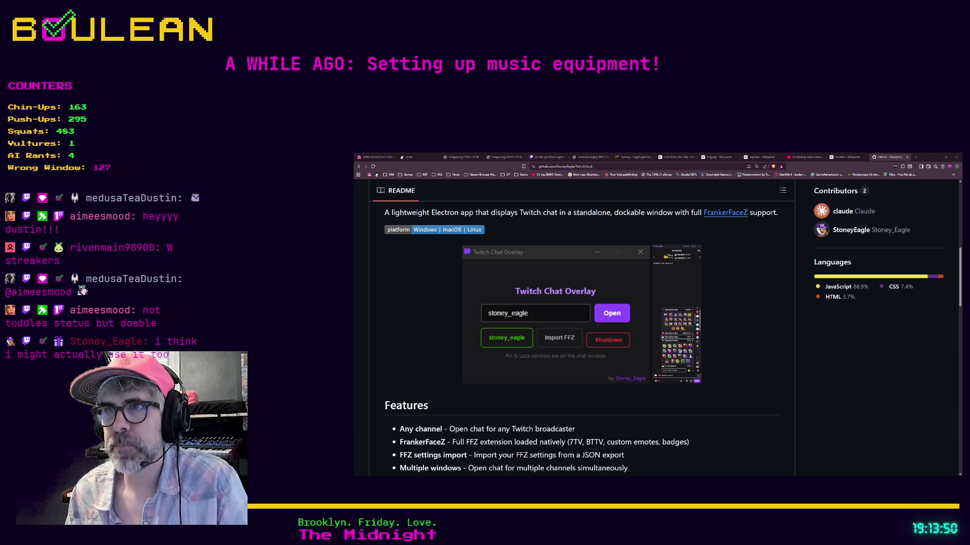
scroll(581, 328, down, 5)
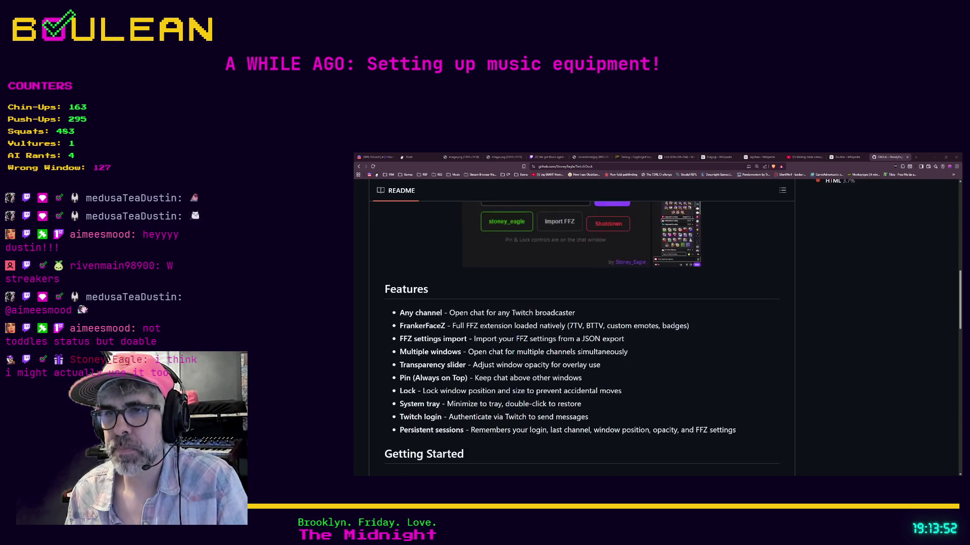
scroll(581, 329, down, 10)
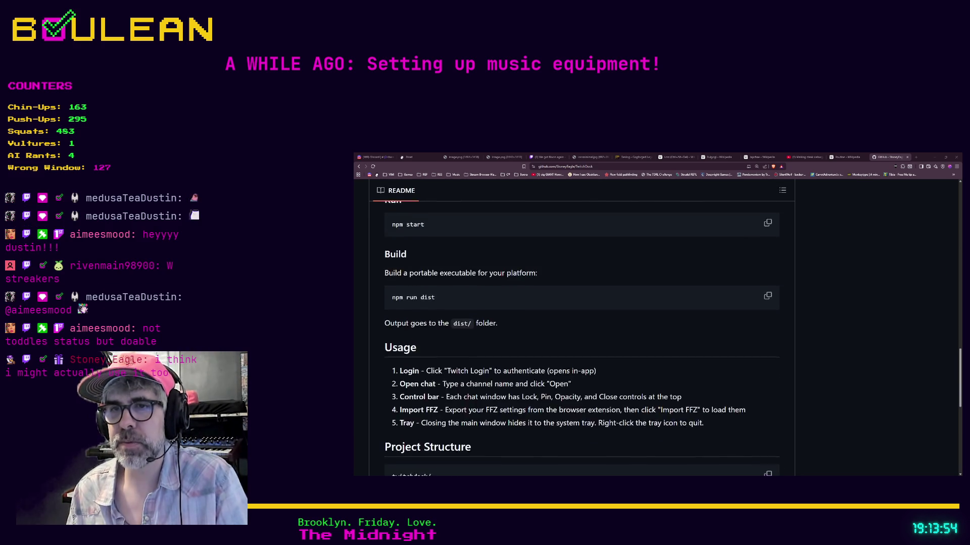
scroll(580, 329, down, 4)
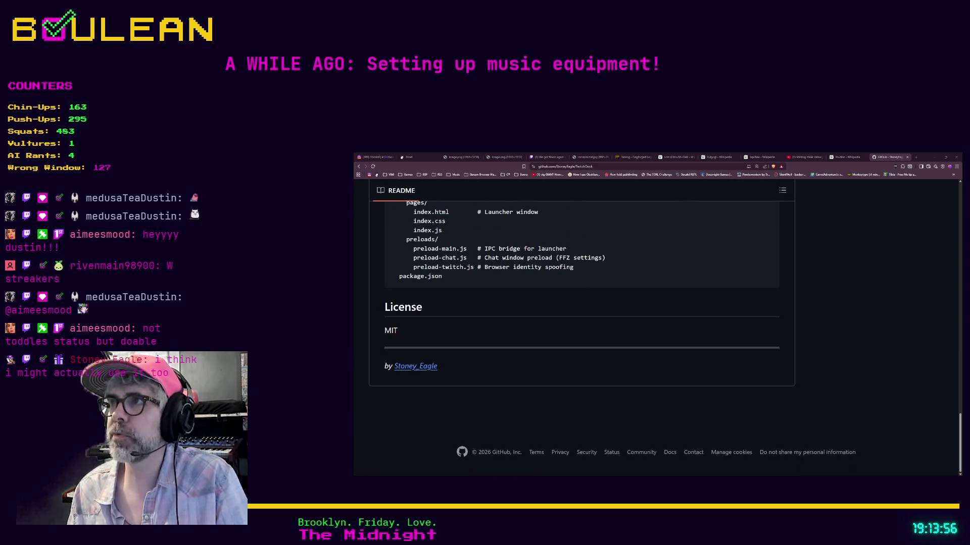
scroll(581, 328, up, 2)
click(629, 165)
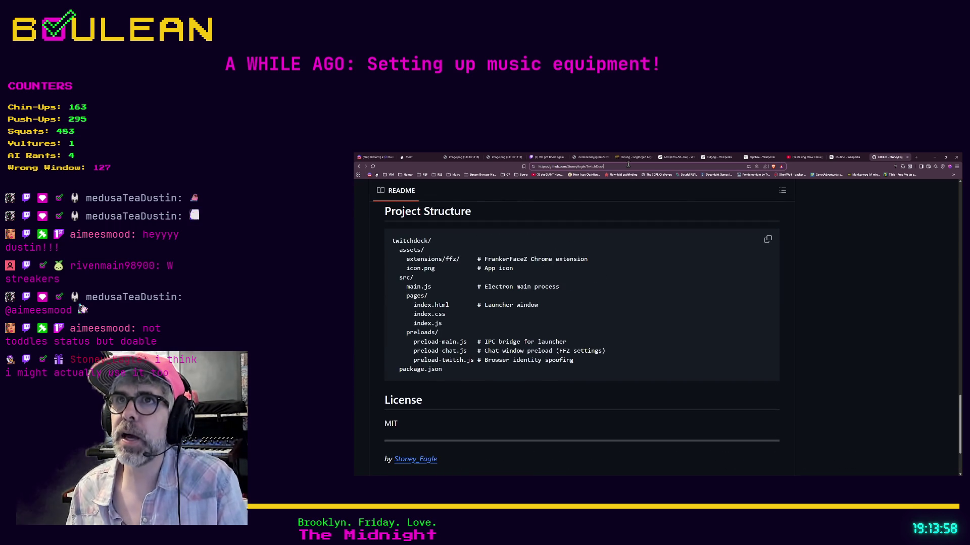
click(935, 157)
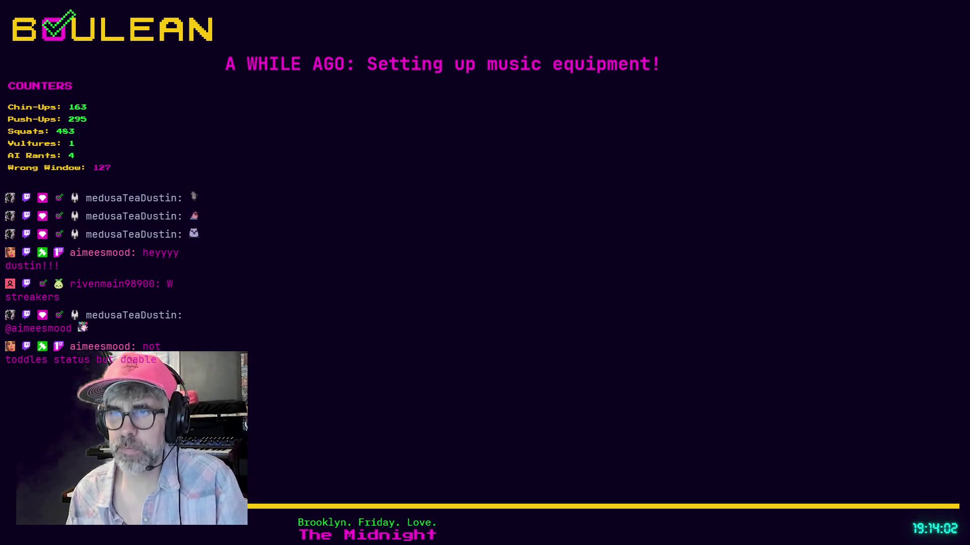
- Switch to Obsidian and open the To Do note in a new tab
key(alt+Tab)
click(610, 356)
key(ctrl+o)
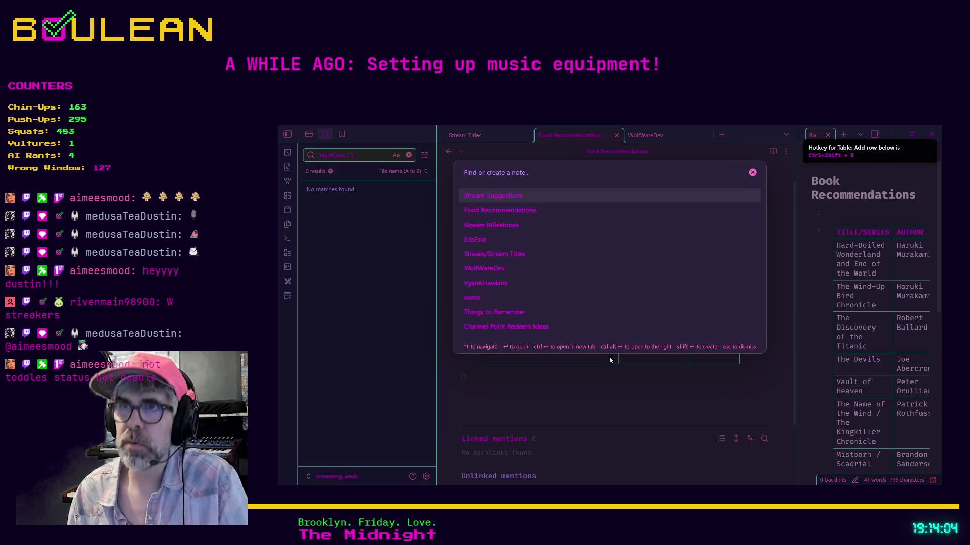
text(to)
key(ctrl+Return)
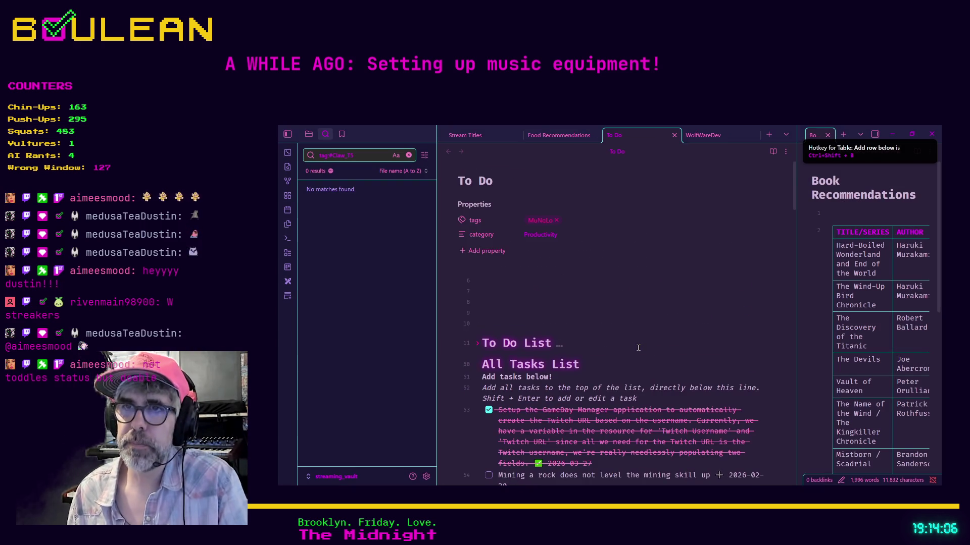
scroll(637, 347, down, 3)
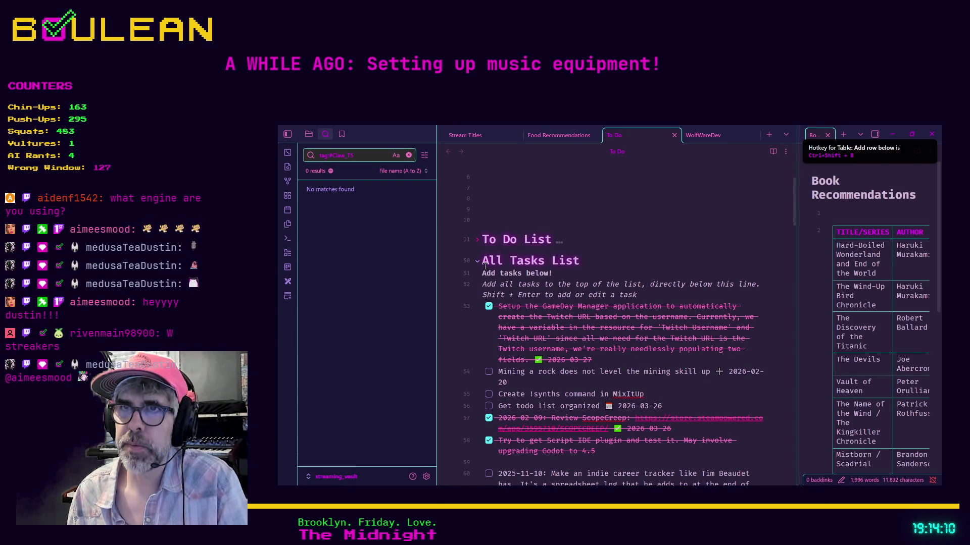
- Add a task to install the TwitchDock chat app, with the pasted repository link
click(676, 297)
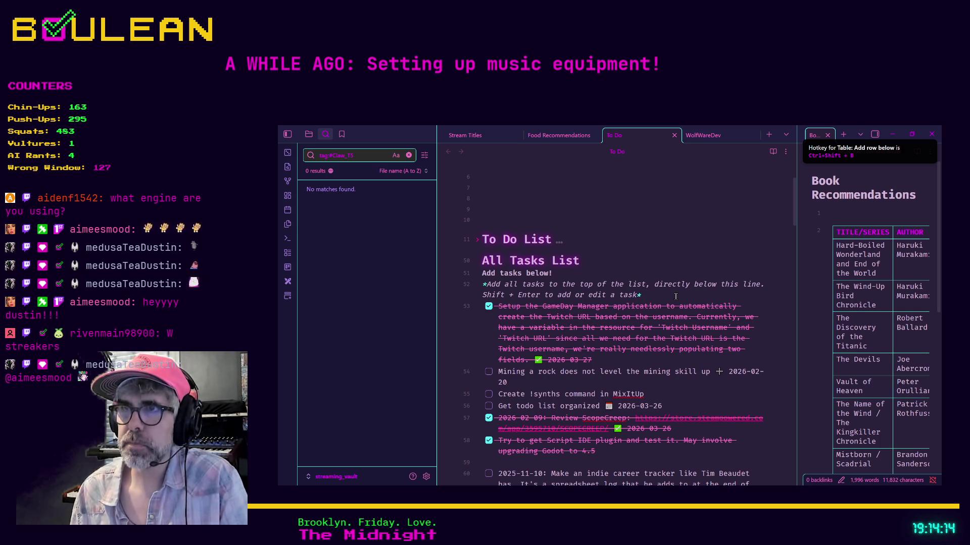
key(Return)
key(shift+Return)
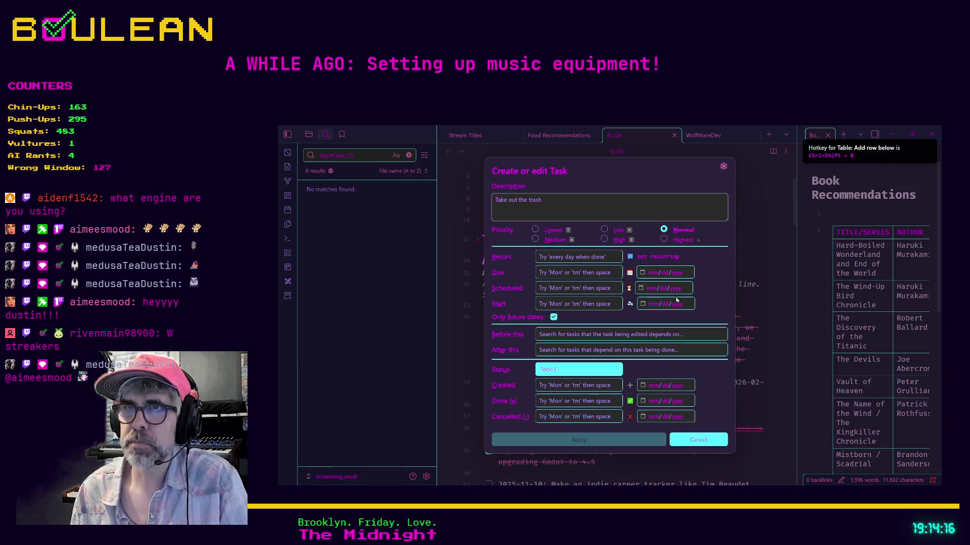
text(Instal)
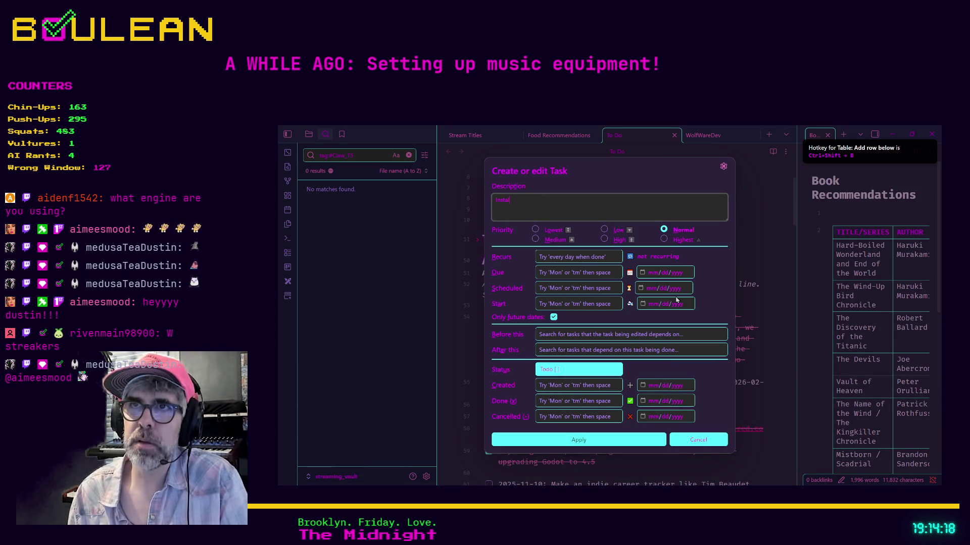
text(l Stoney)
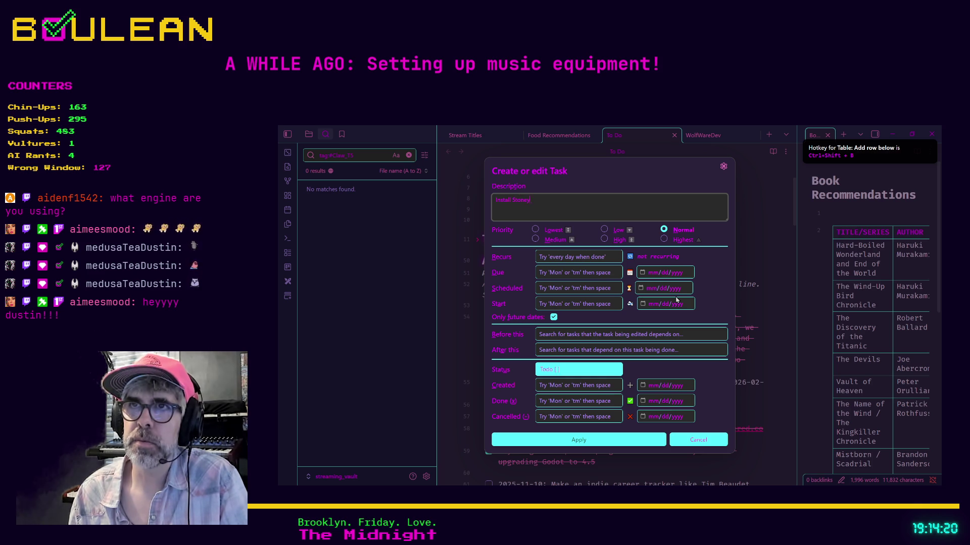
text('s T)
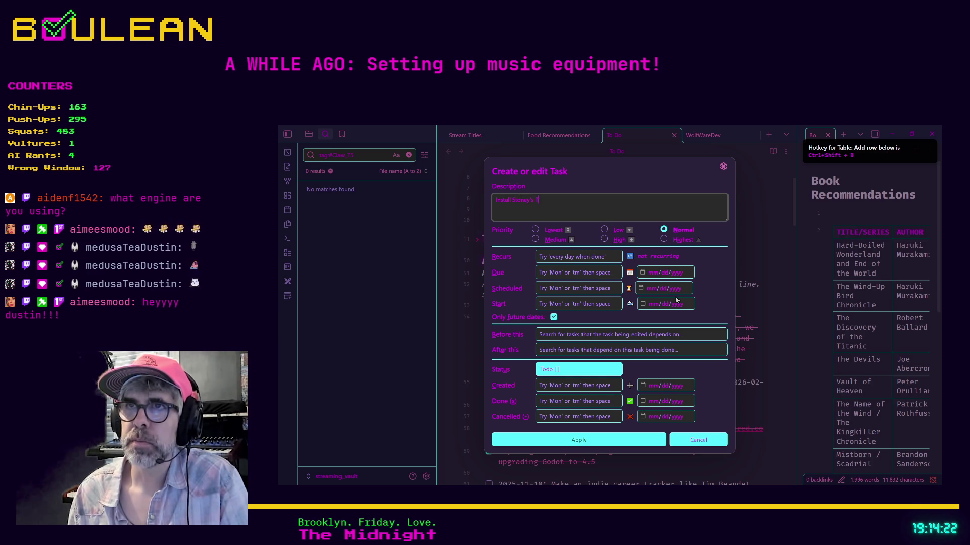
text(witch Chat app:)
text(https://github.com/StoneyEagle/TwitchDock)
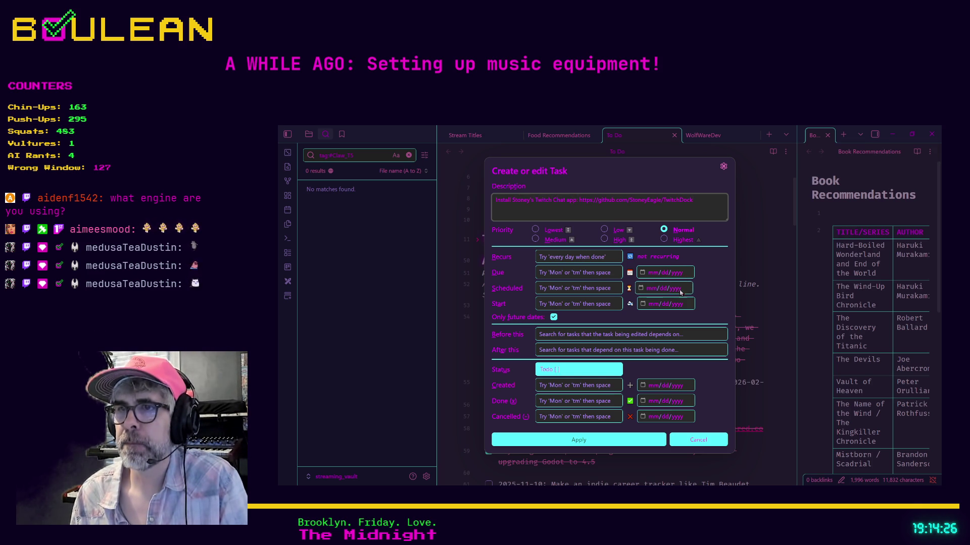
click(617, 442)
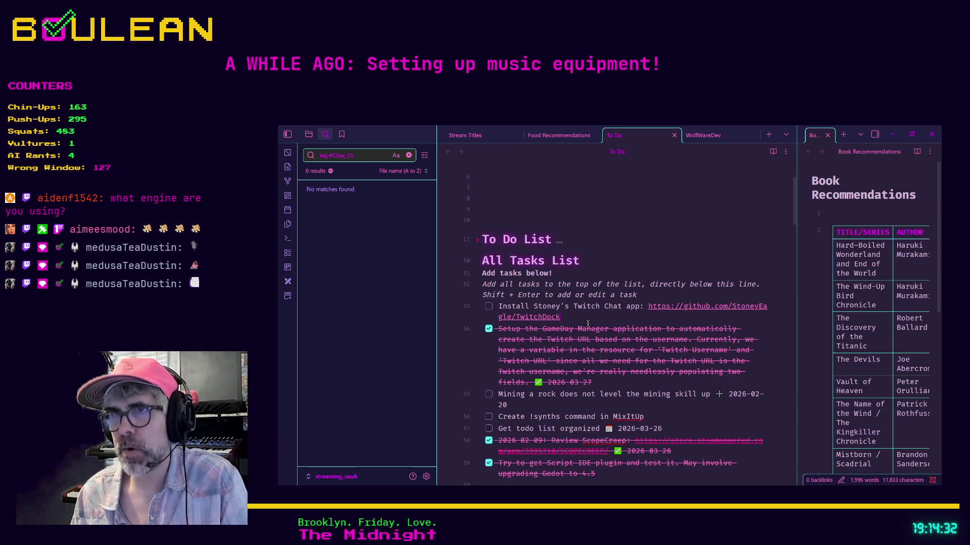
- Set the install task's Created date to today, apply it, and hide Obsidian
key(shift+Return)
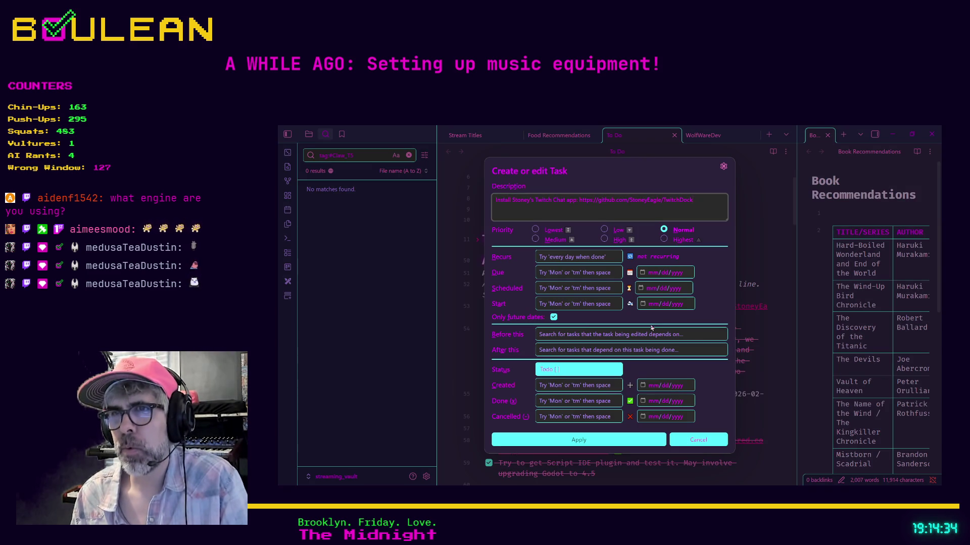
click(580, 385)
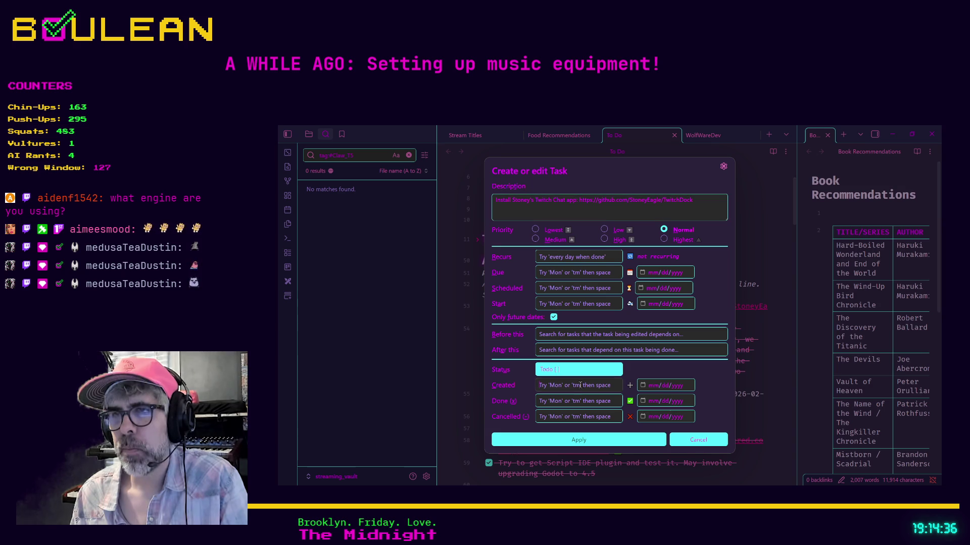
text(today)
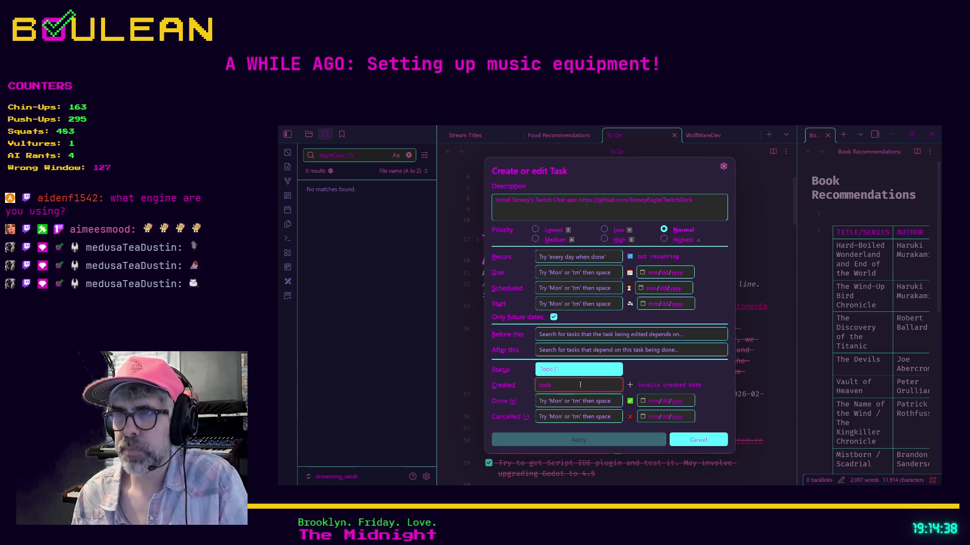
click(602, 436)
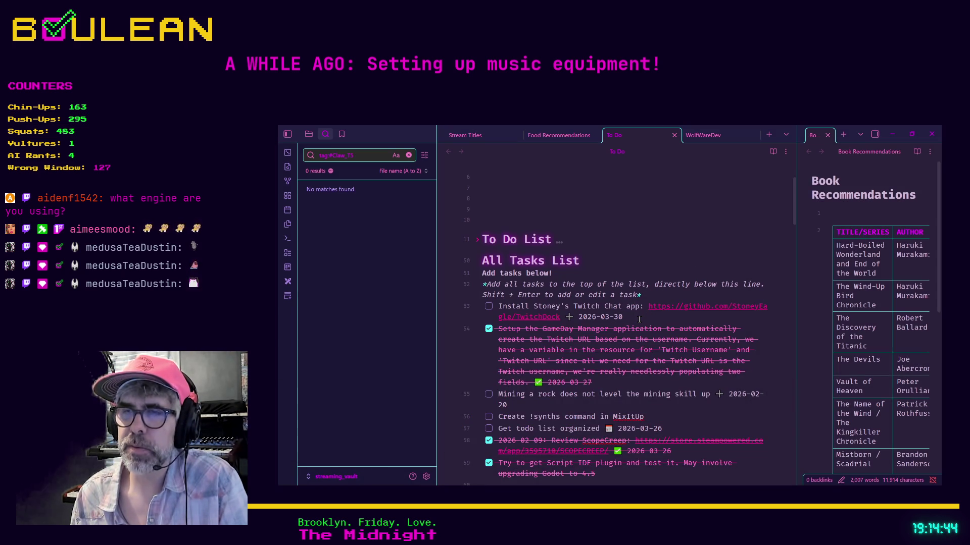
click(891, 135)
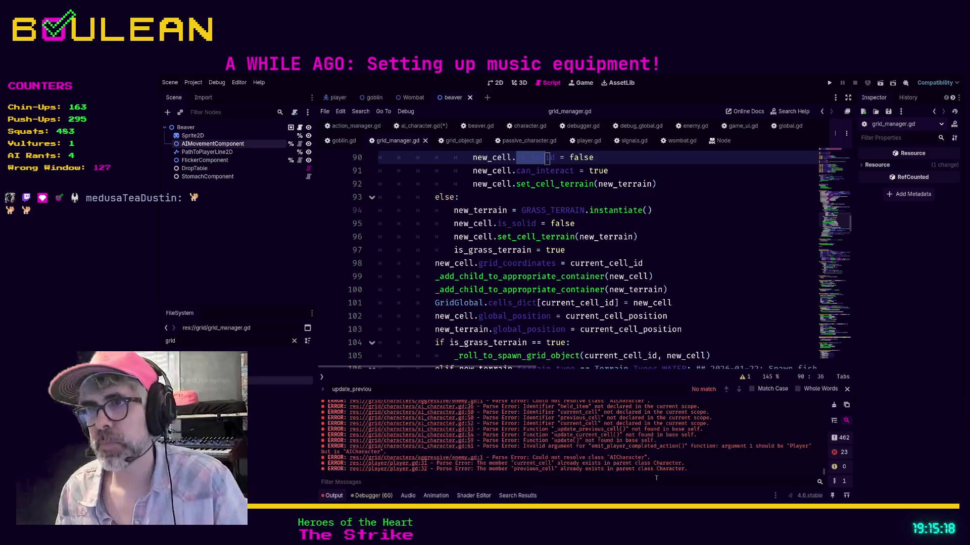
- Save all modified scripts with Ctrl+S from grid_manager.gd at line 104
click(711, 343)
key(ctrl+s)
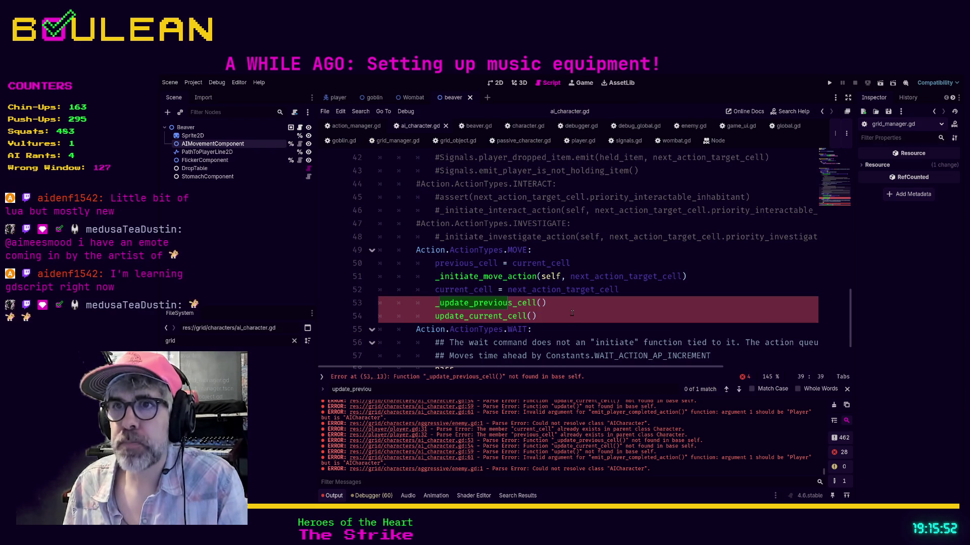
- After checking player.gd, start a GridManager.solid line below update_current_cell() in ai_character.gd
click(563, 310)
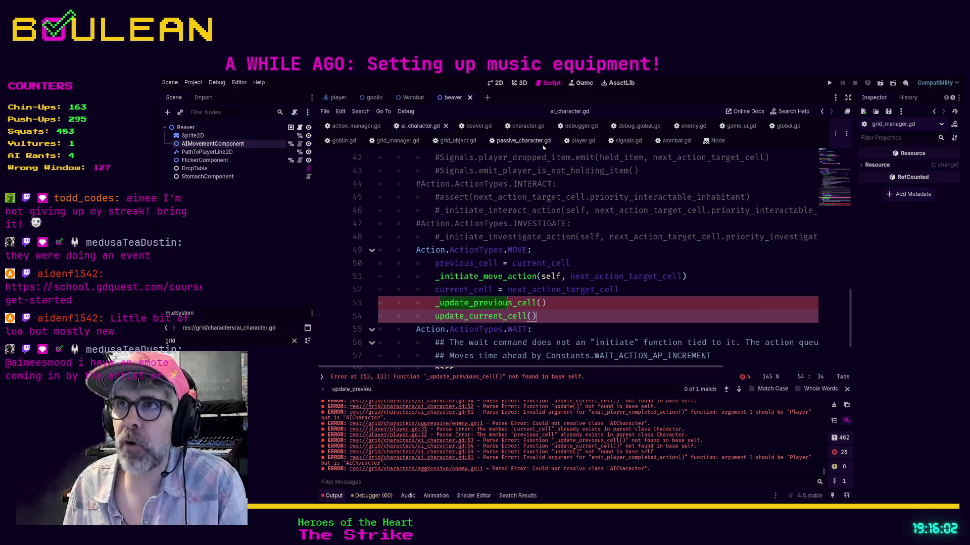
click(581, 141)
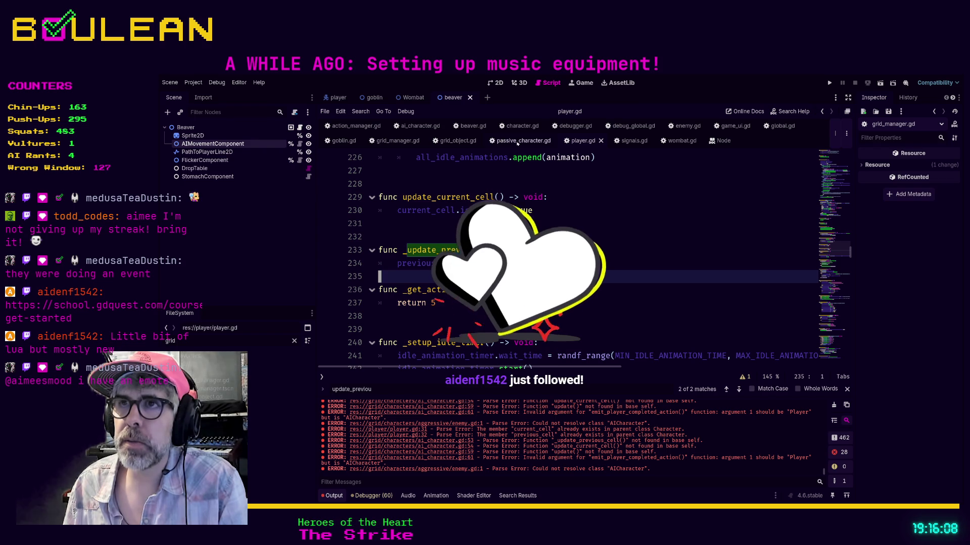
click(417, 125)
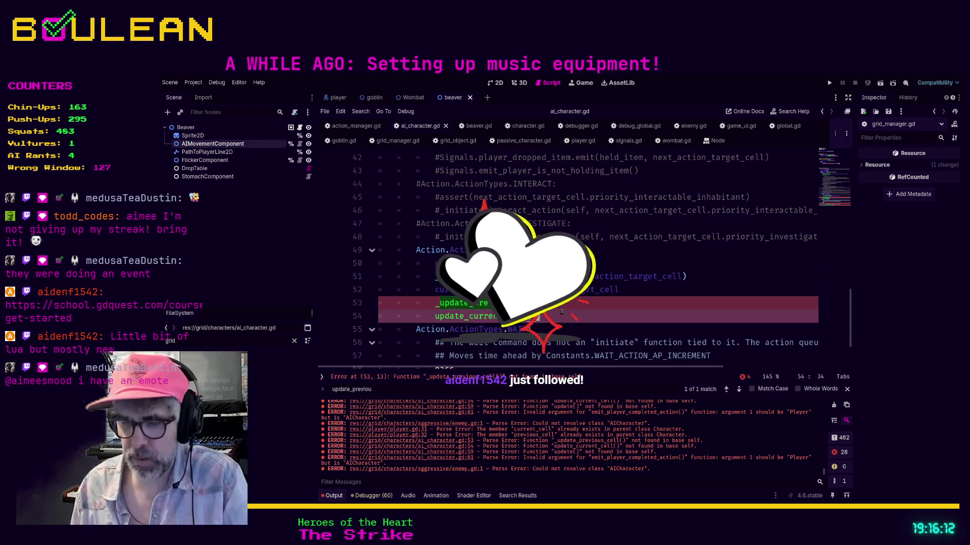
key(Return)
key(ctrl+z)
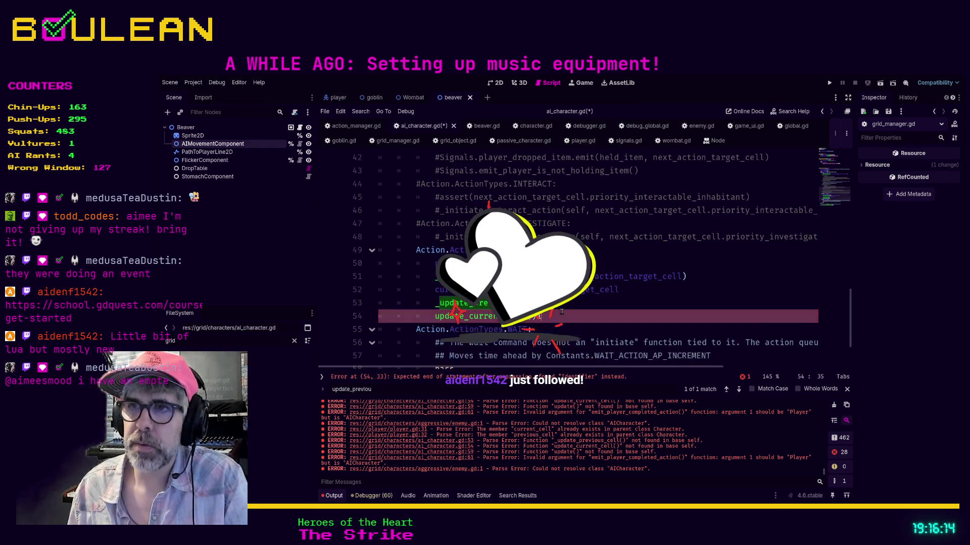
key(Return)
text(Grid)
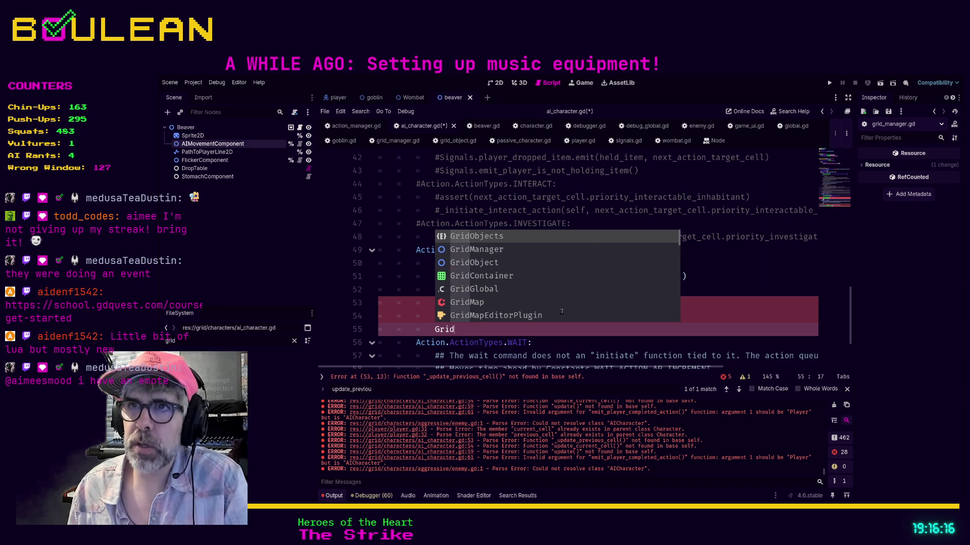
key(Down)
key(Return)
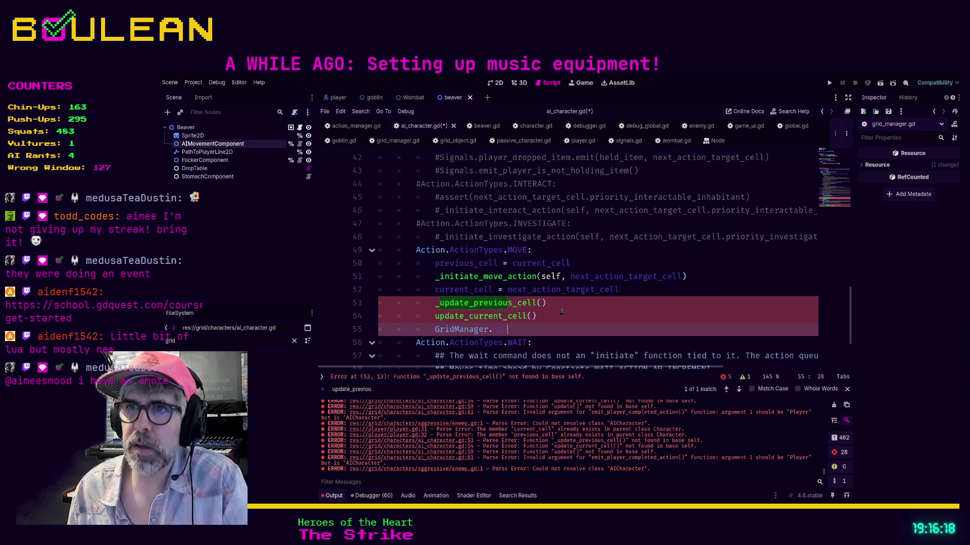
text(.set)
key(BackSpace)
key(BackSpace)
text(o)
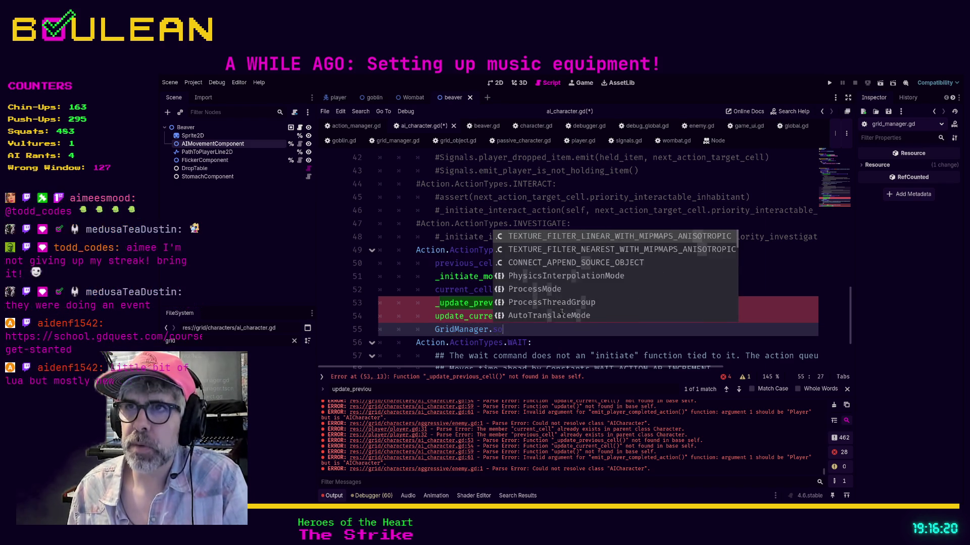
text(lid)
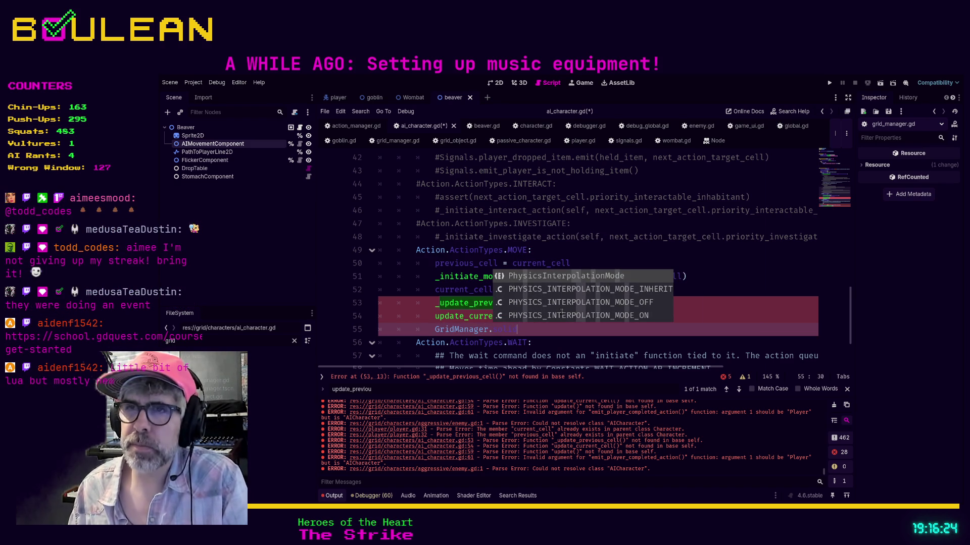
- Open grid_manager.gd and search it for 'solid'
ctrl+click(470, 330)
click(703, 288)
key(ctrl+f)
text(solid)
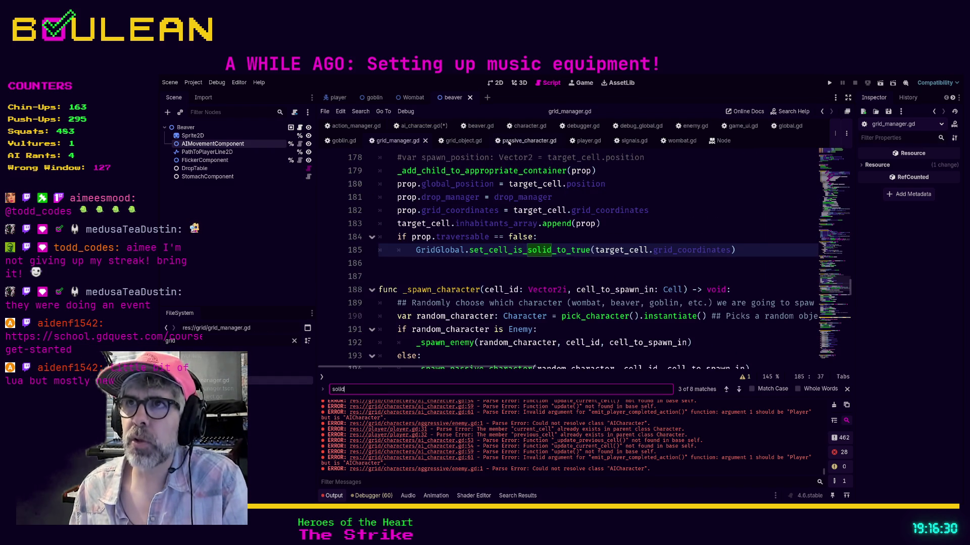
- Replace the unfinished line with GridGlobal.set_cell_is_solid_to_true(current_cell)
click(421, 126)
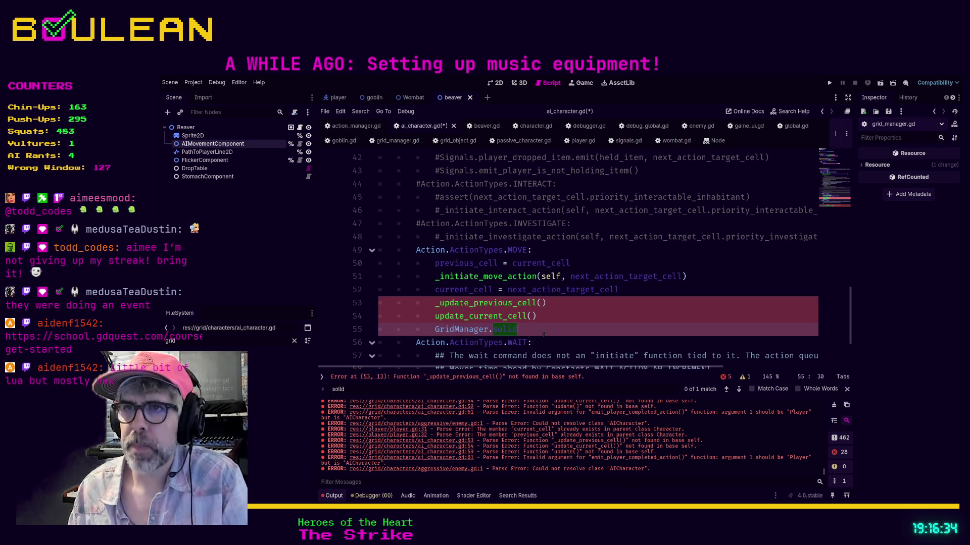
key(End)
key(shift+Home)
key(BackSpace)
text(GridGlobal.)
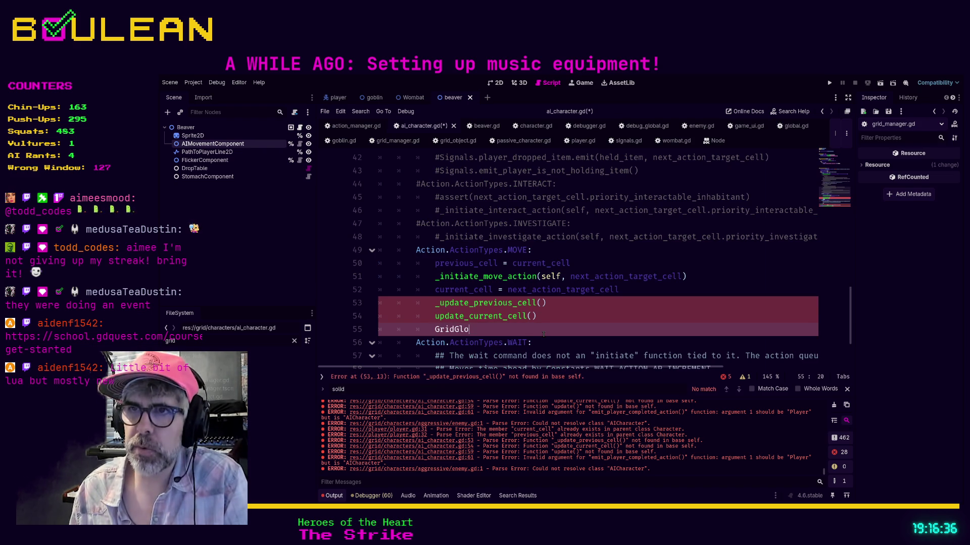
text(set)
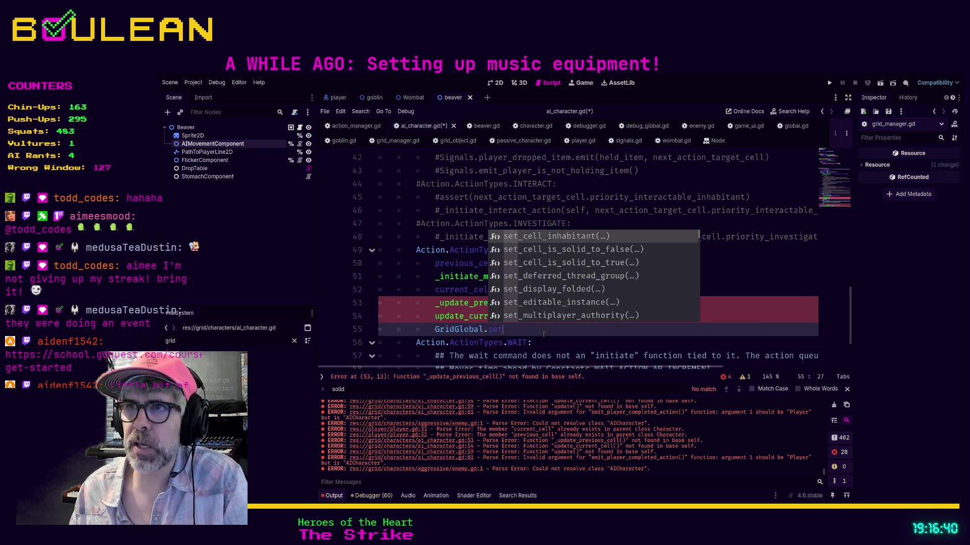
key(Down)
key(Down)
key(Return)
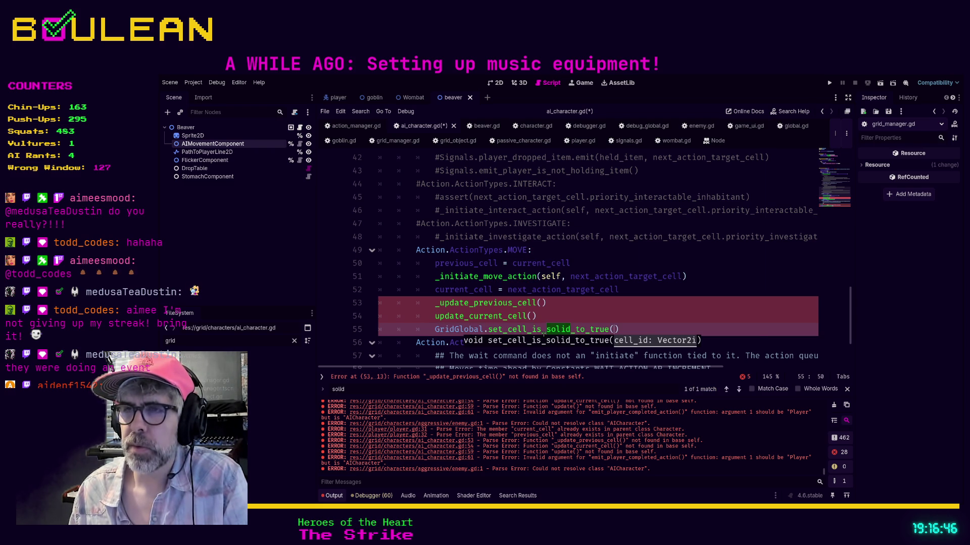
text(current_cell)
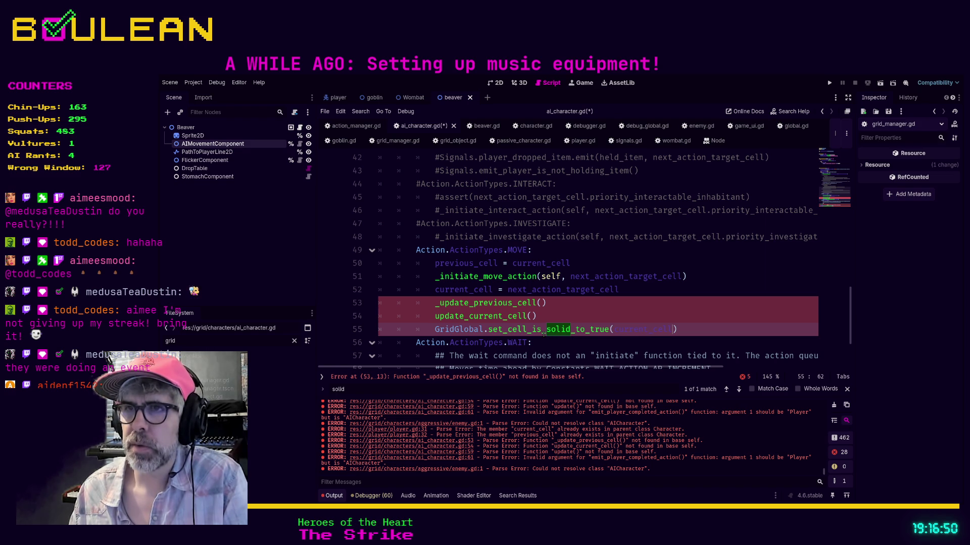
- Insert GridGlobal.set_cell_is_solid_to_false(previous_cell) on a new line above it
key(ctrl+shift+Return)
text(Grid)
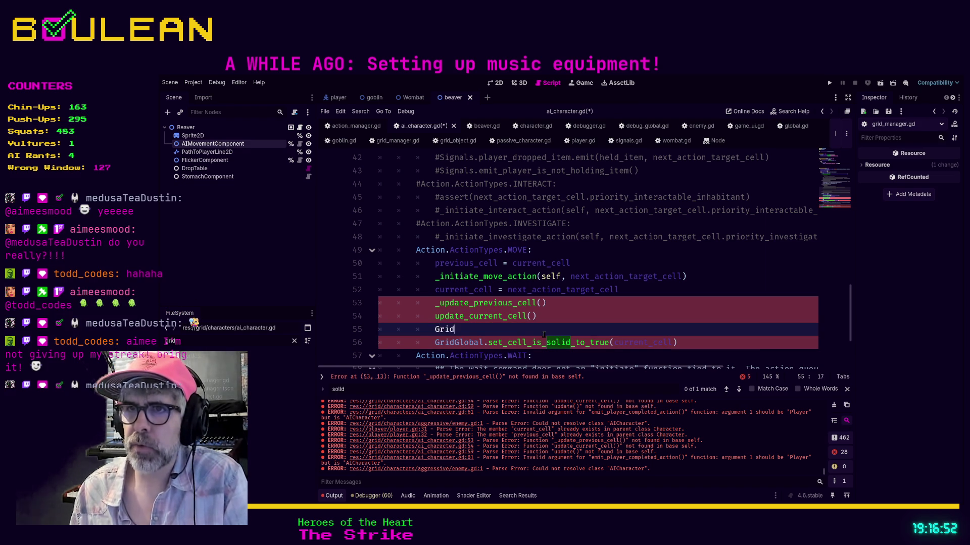
text(Global.set_)
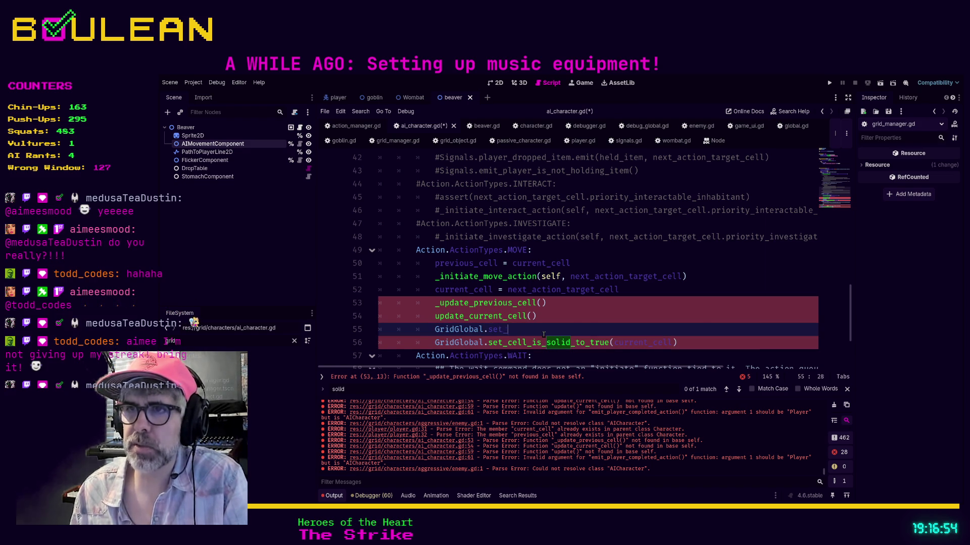
key(Down)
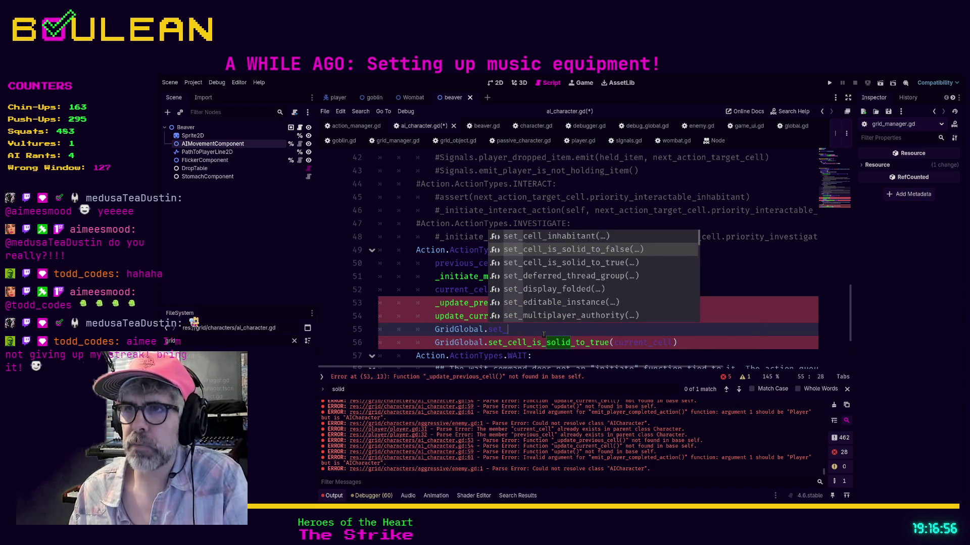
key(Return)
text(previ)
text(ous_cell)
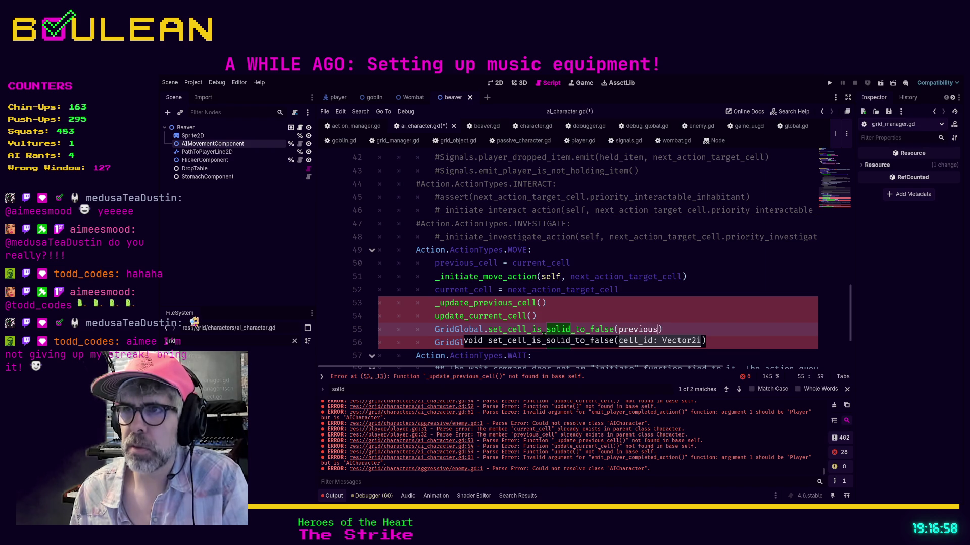
- Comment out the _update_previous_cell and update_current_cell calls, then open set_cell_is_solid_to_false's definition
key(Up)
key(shift+Home)
key(shift+Home)
key(shift+Up)
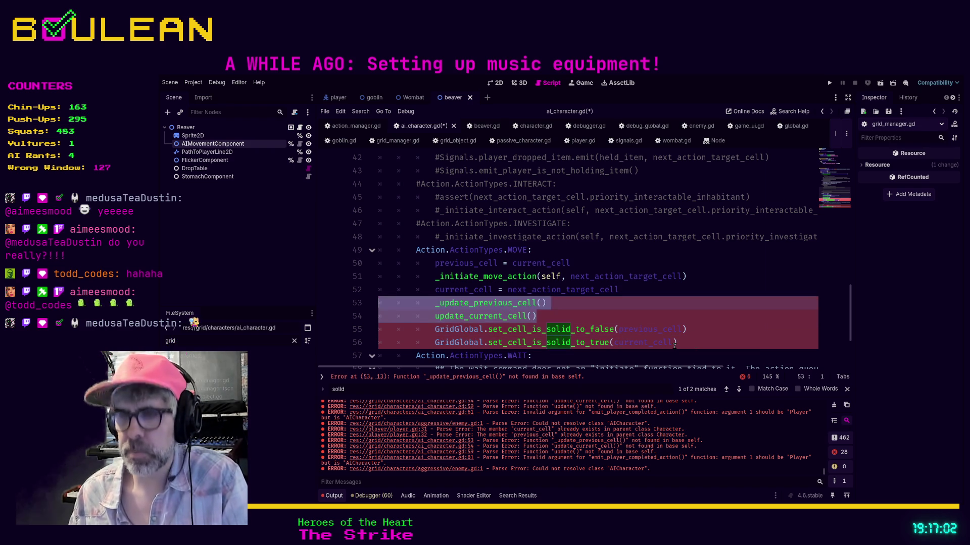
key(ctrl+k)
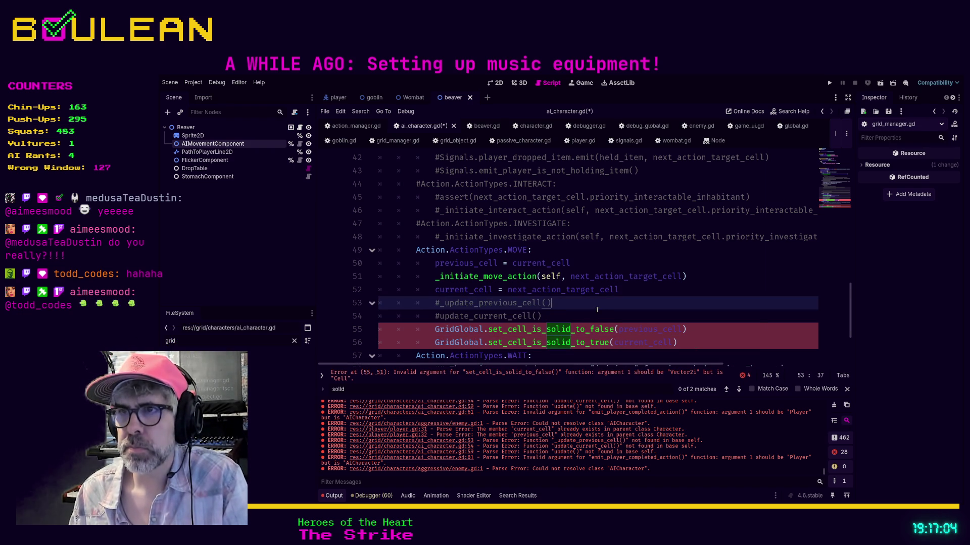
ctrl+click(596, 329)
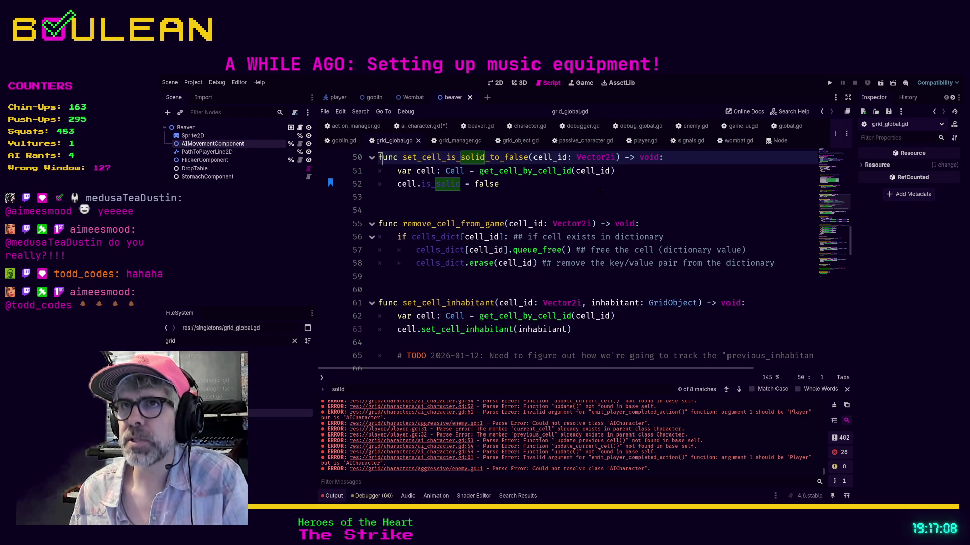
- In ai_character.gd, type '.id' after previous_cell in line 55's set_cell_is_solid_to_false call
click(422, 125)
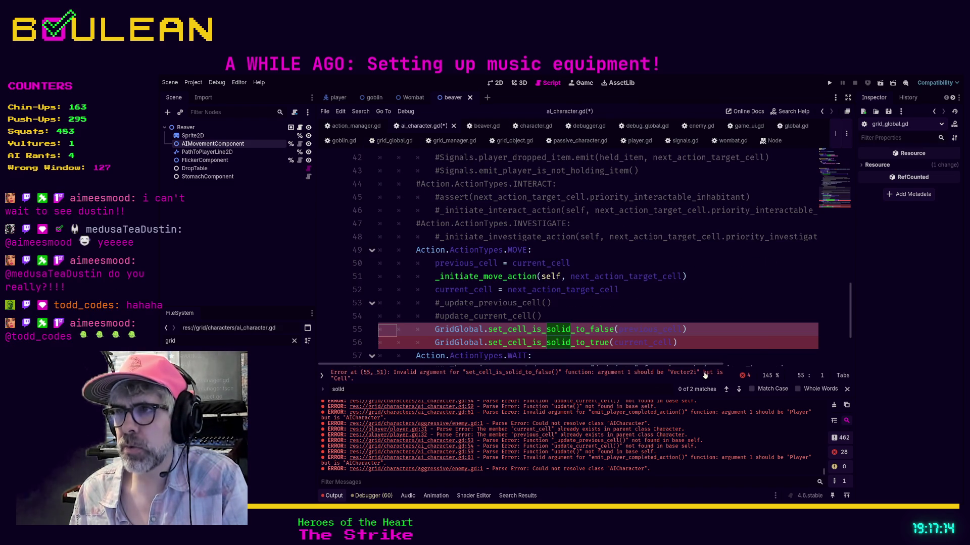
scroll(640, 290, down, 3)
scroll(638, 289, up, 2)
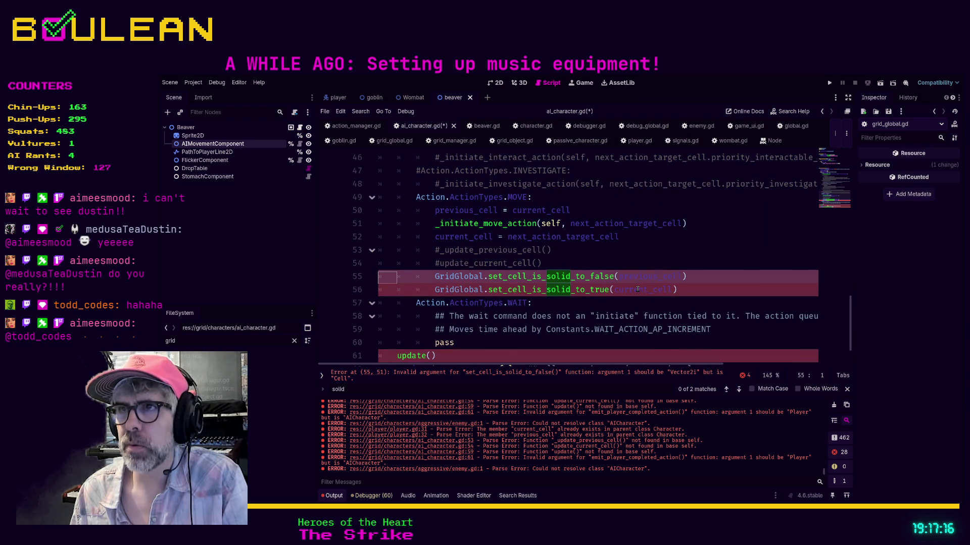
click(681, 276)
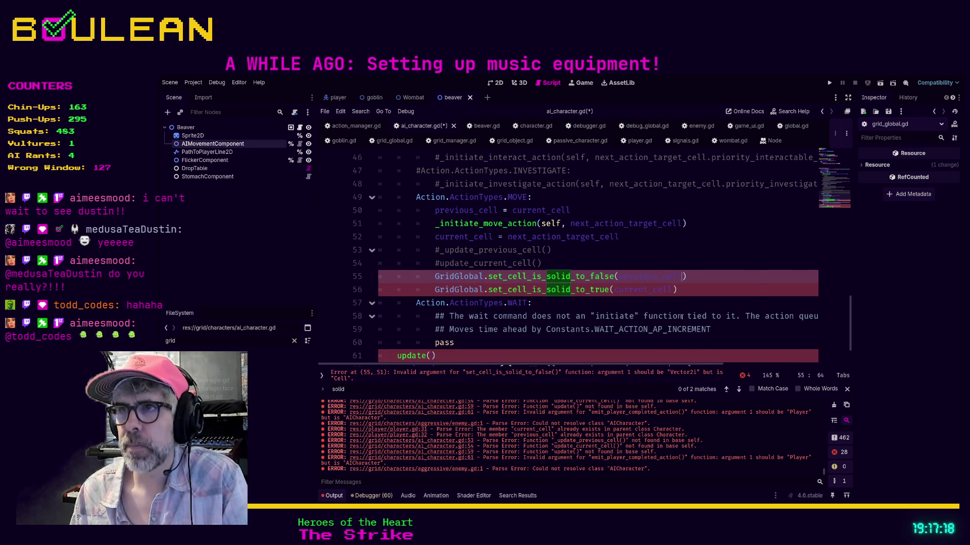
text(.)
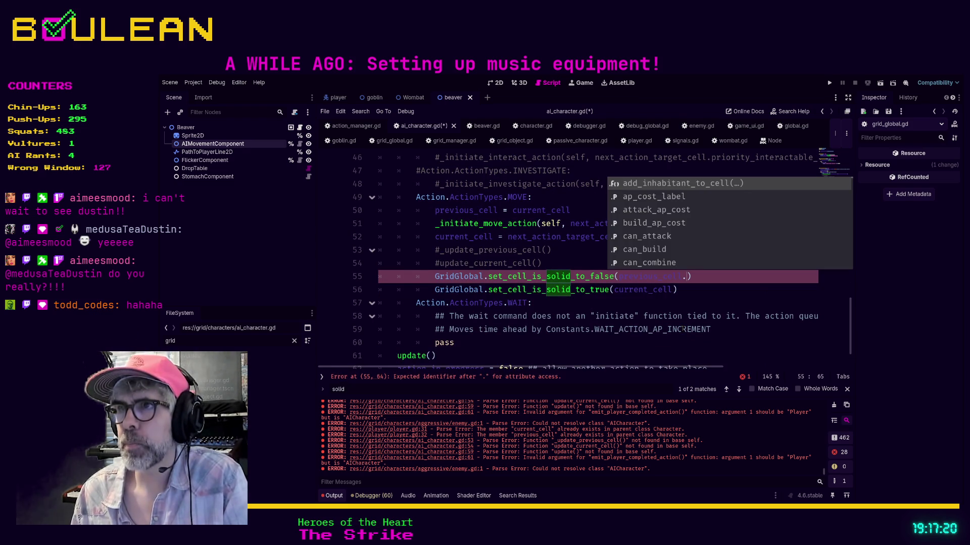
text(id_coordinates)
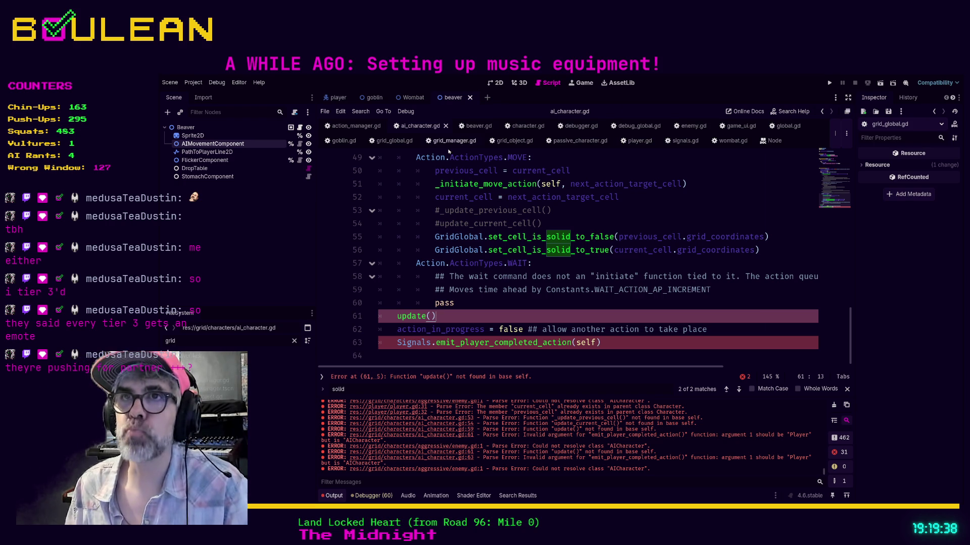
- In player.gd, search for 'update' and jump to the update() function
click(636, 141)
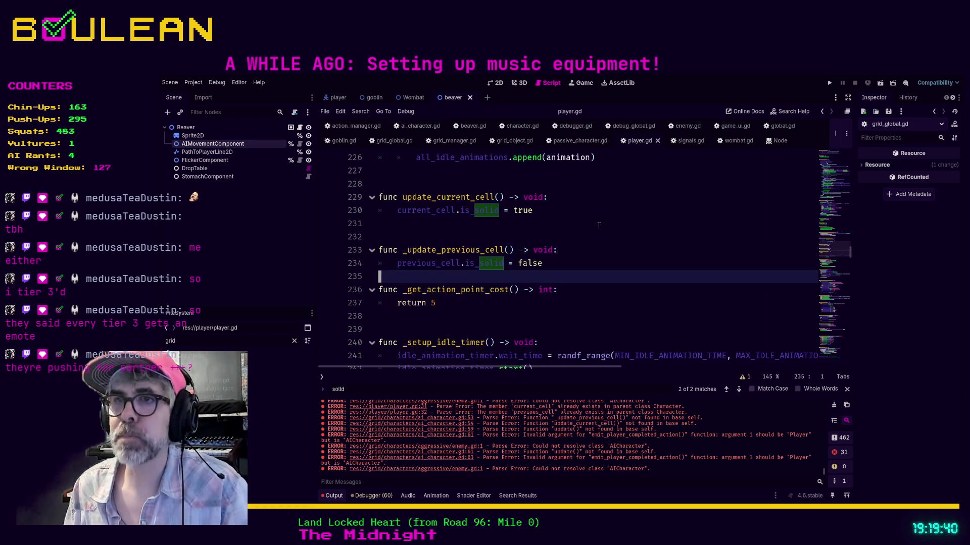
click(642, 265)
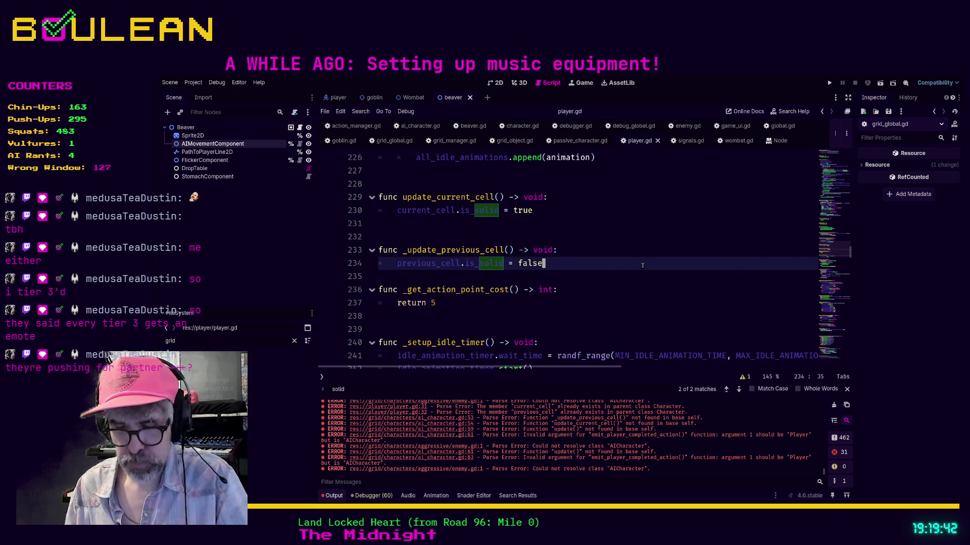
key(ctrl+f)
text(update)
key(Return)
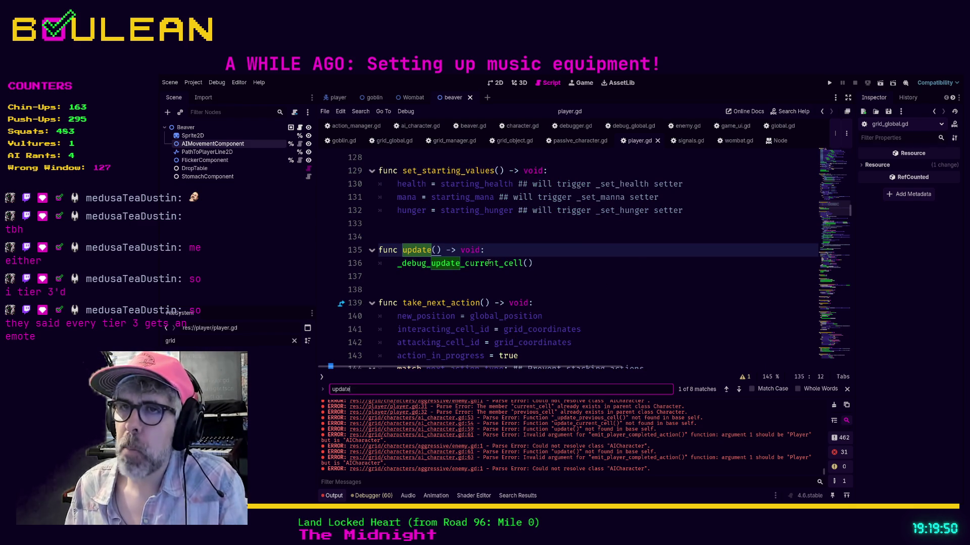
- Jump to the _debug_update_current_cell definition and inspect the code around line 391
ctrl+click(452, 266)
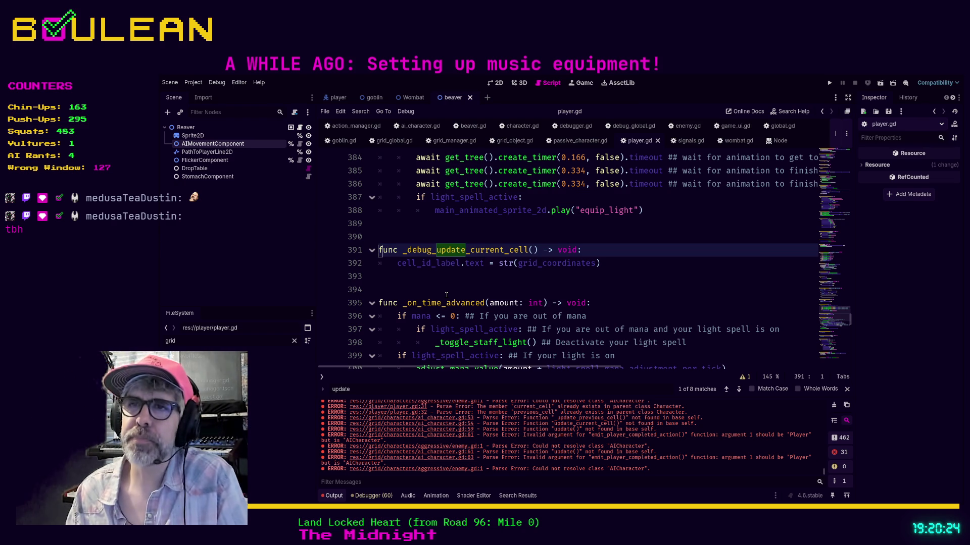
click(464, 291)
scroll(472, 294, up, 1)
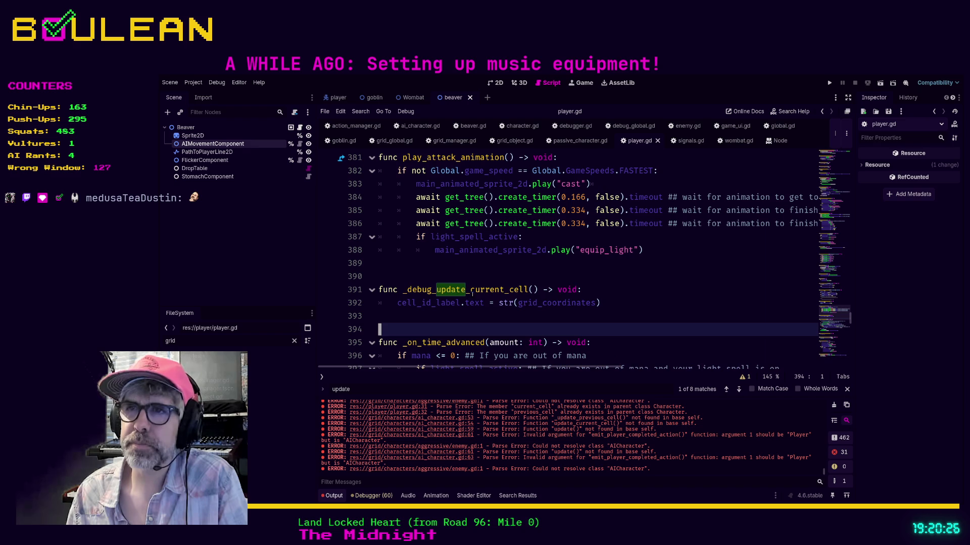
click(437, 313)
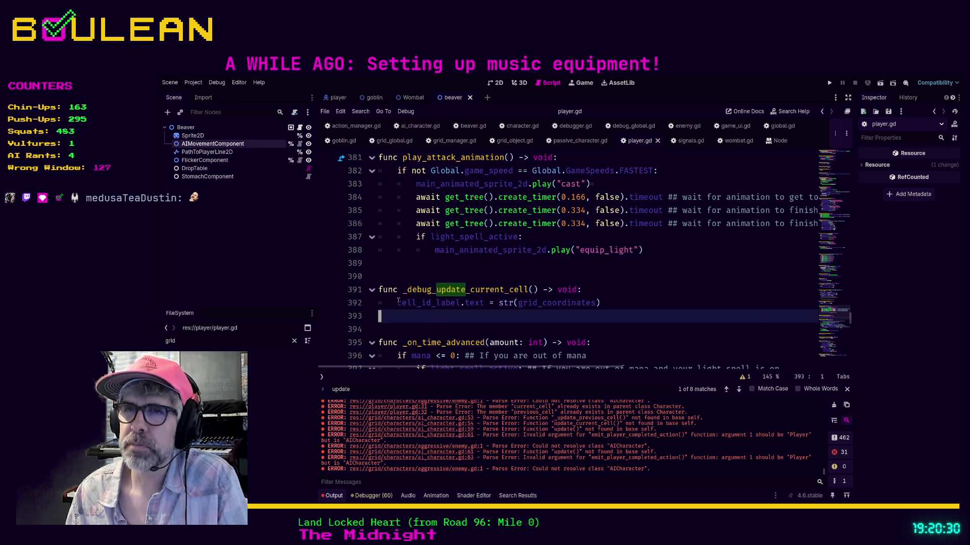
click(615, 268)
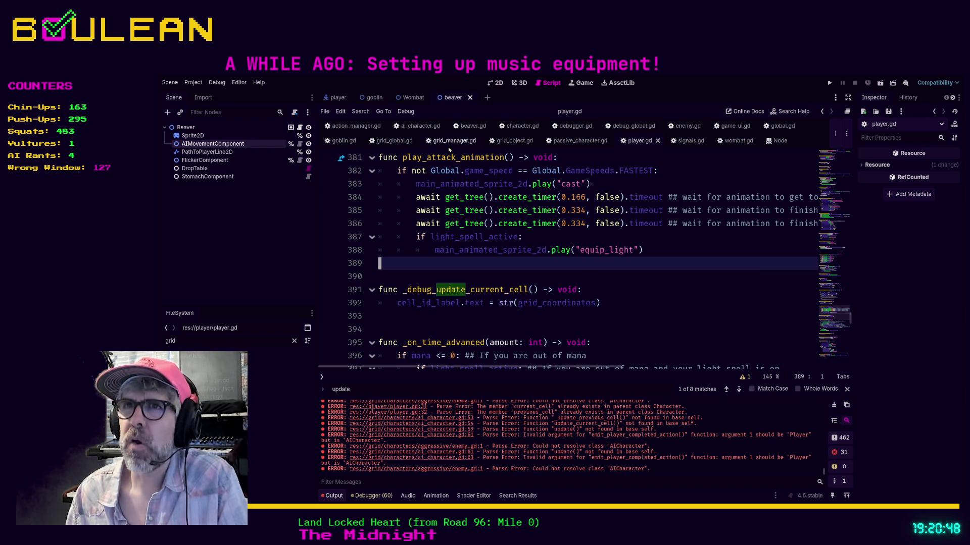
- In ai_character.gd, delete the update() call on line 61 and its empty line
click(417, 126)
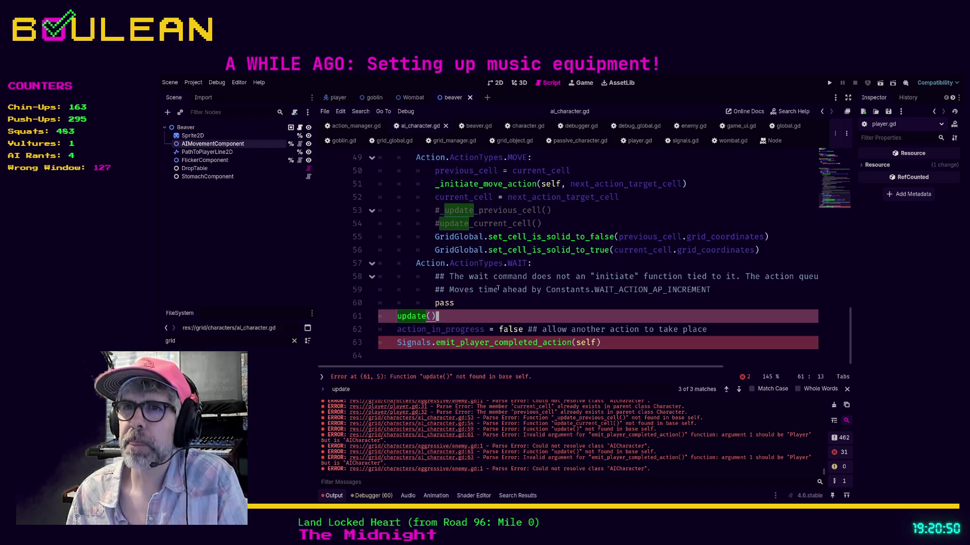
key(shift+Home)
key(BackSpace)
text(a)
key(BackSpace)
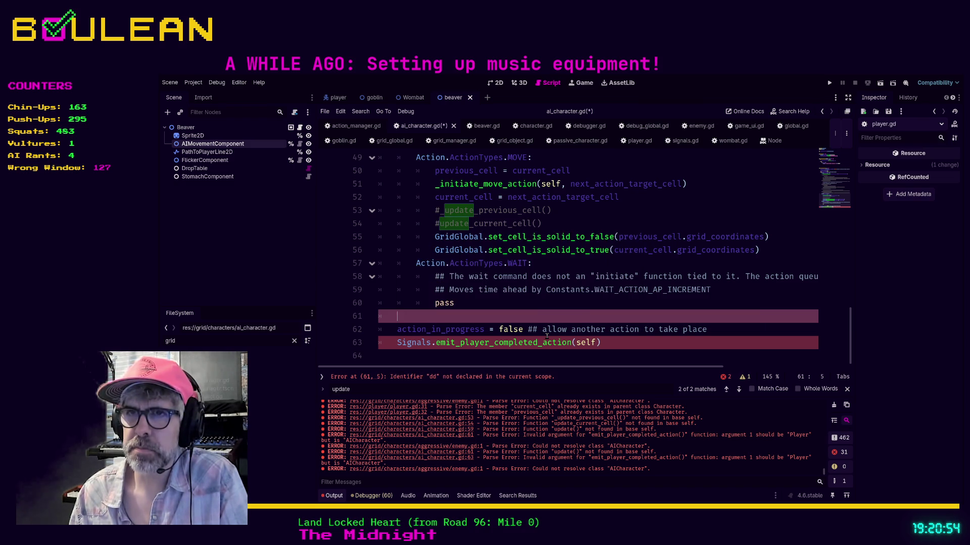
key(Escape)
key(BackSpace)
key(Delete)
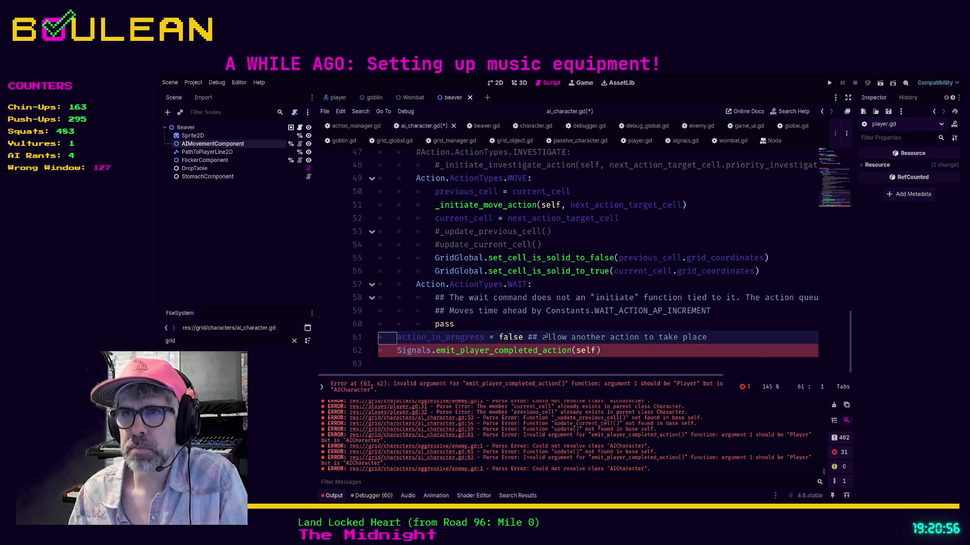
key(Up)
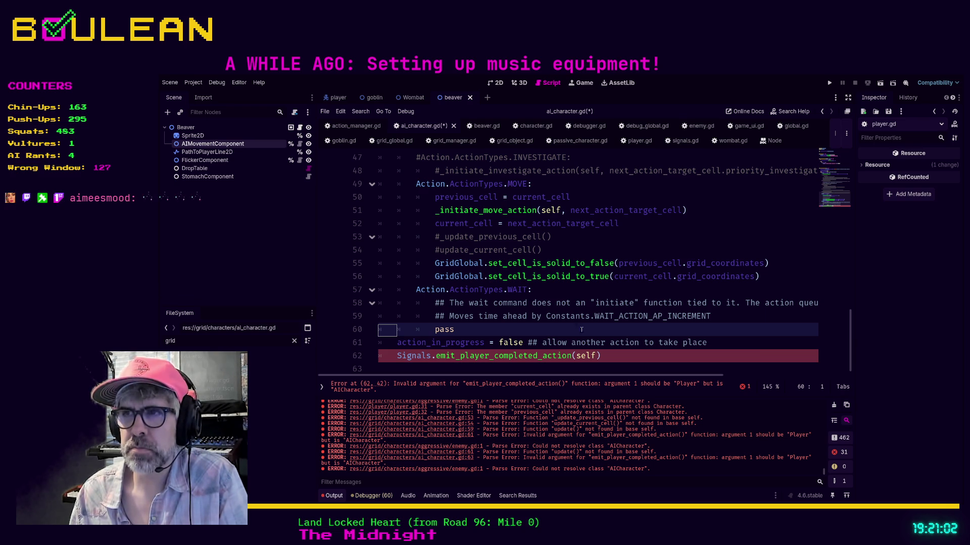
- Review the edited code, then open signals.gd from the Signals reference
scroll(586, 330, up, 9)
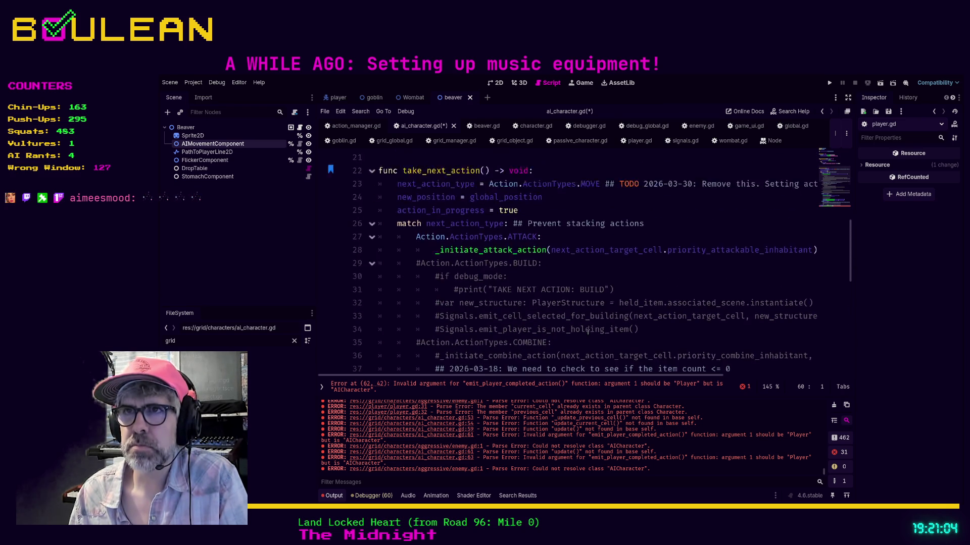
scroll(472, 212, down, 9)
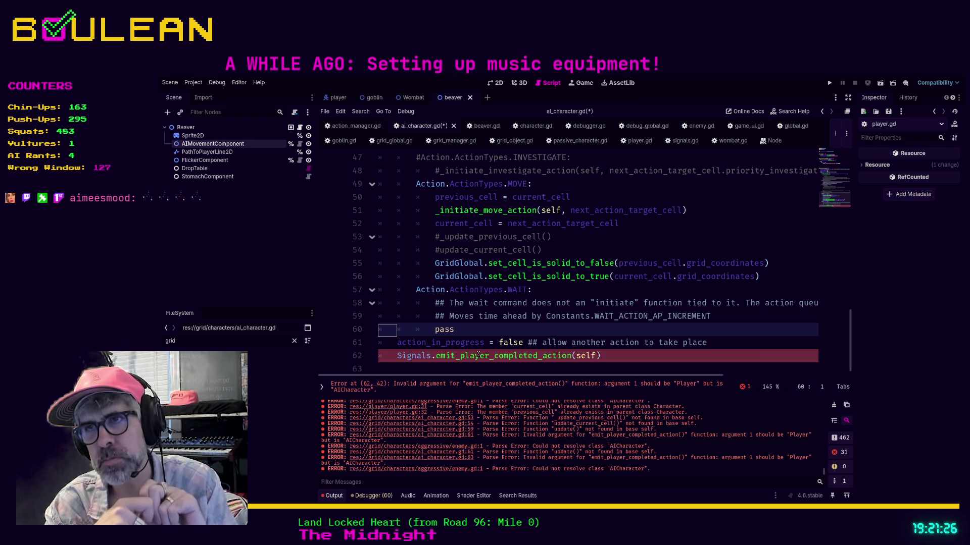
ctrl+click(409, 357)
- Search signals.gd for 'ai' and step through both matches, including player_completed_action at line 34
click(581, 266)
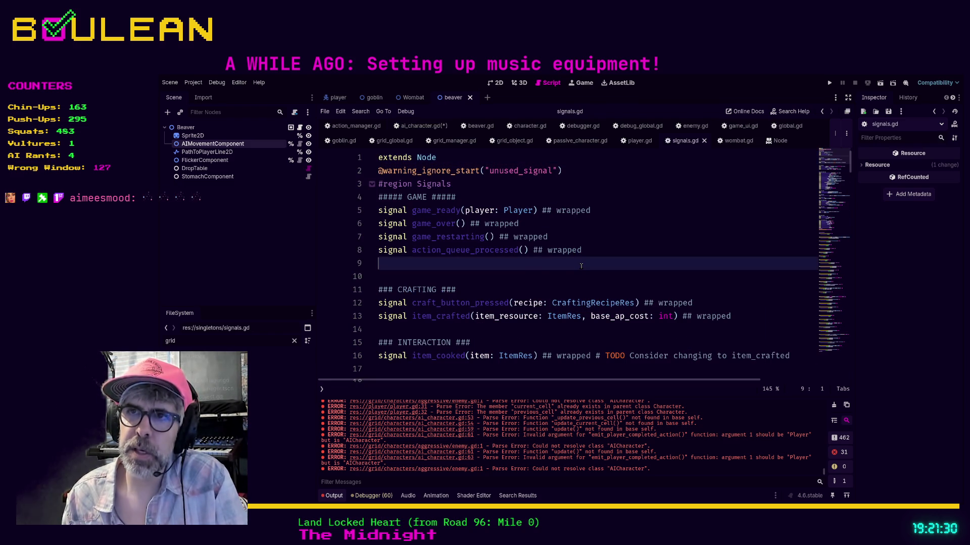
scroll(567, 251, down, 1)
scroll(531, 256, up, 1)
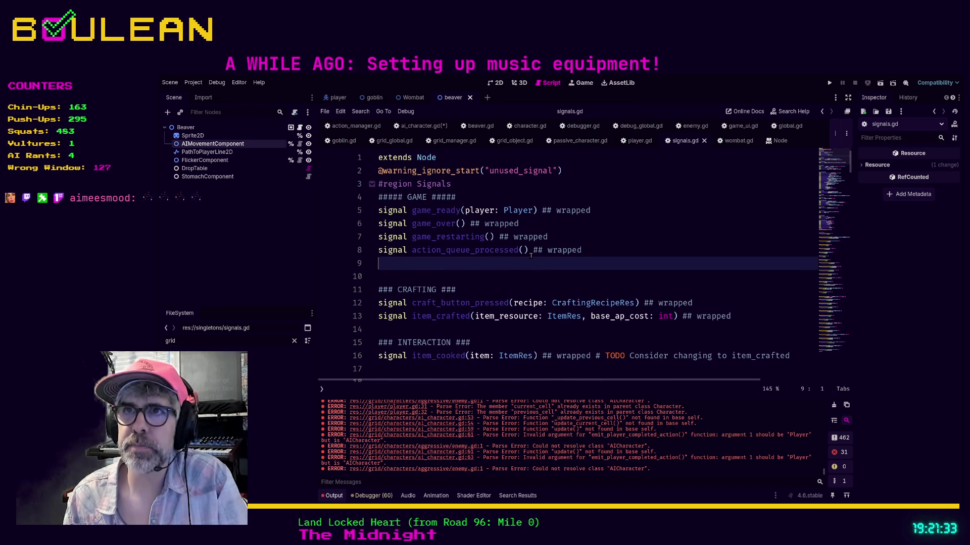
click(491, 201)
key(ctrl+f)
text(ai)
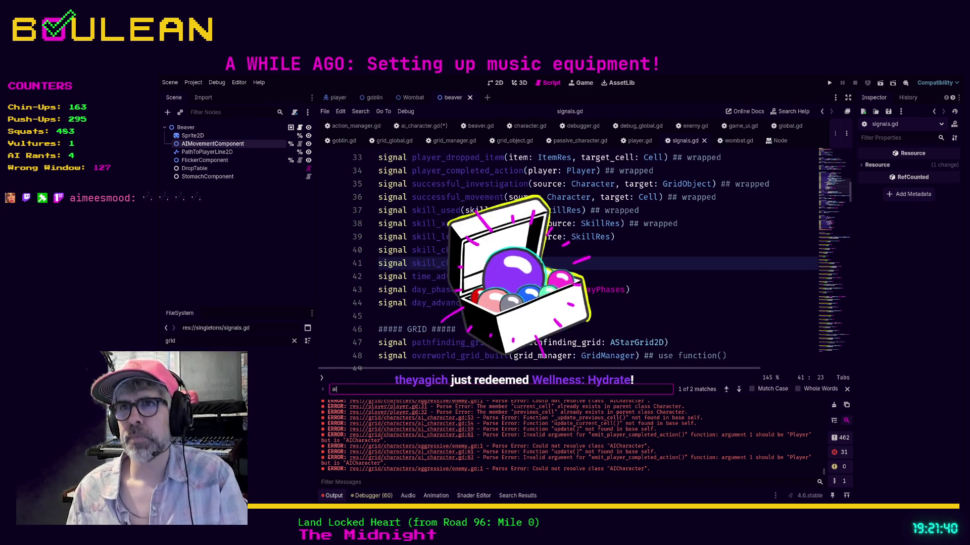
key(Return)
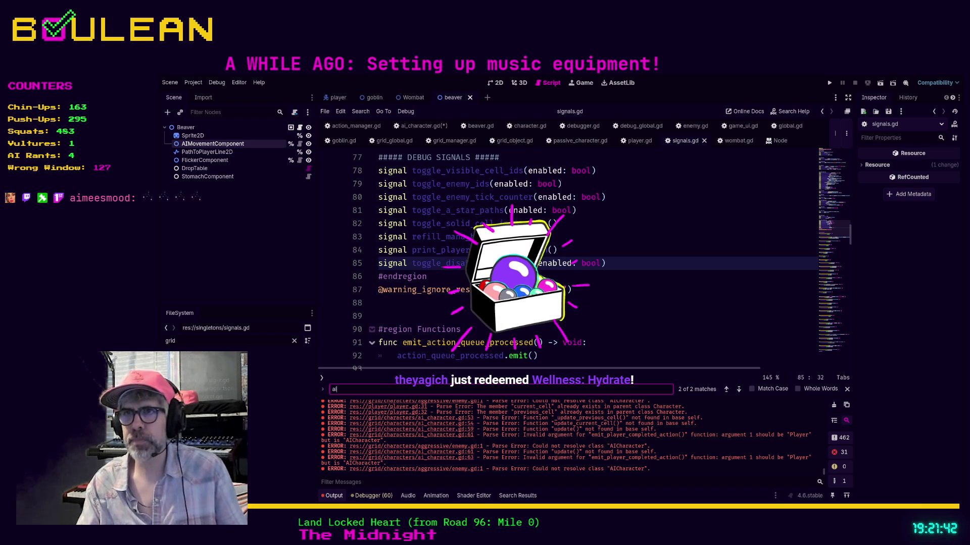
key(Return)
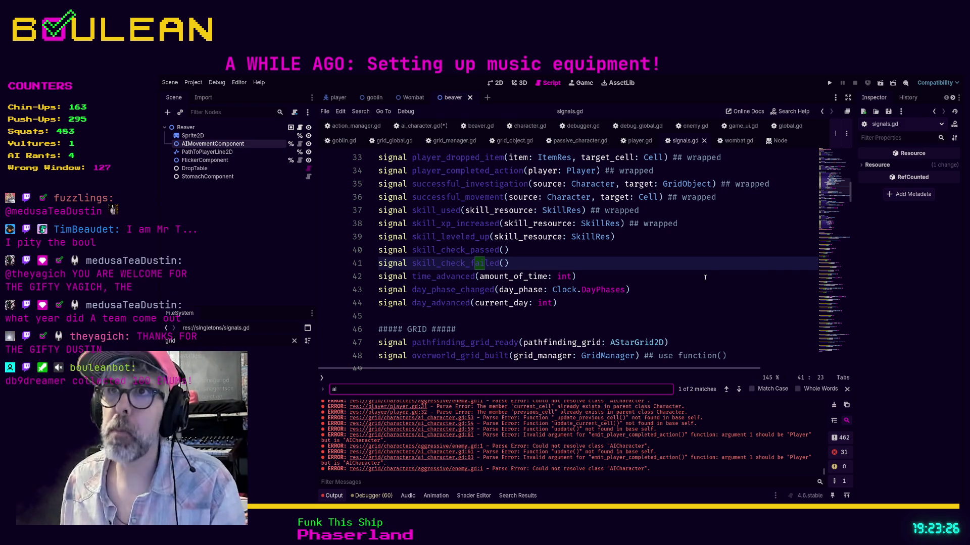
- Search 'player' to locate the player_completed_action signal declaration
click(547, 264)
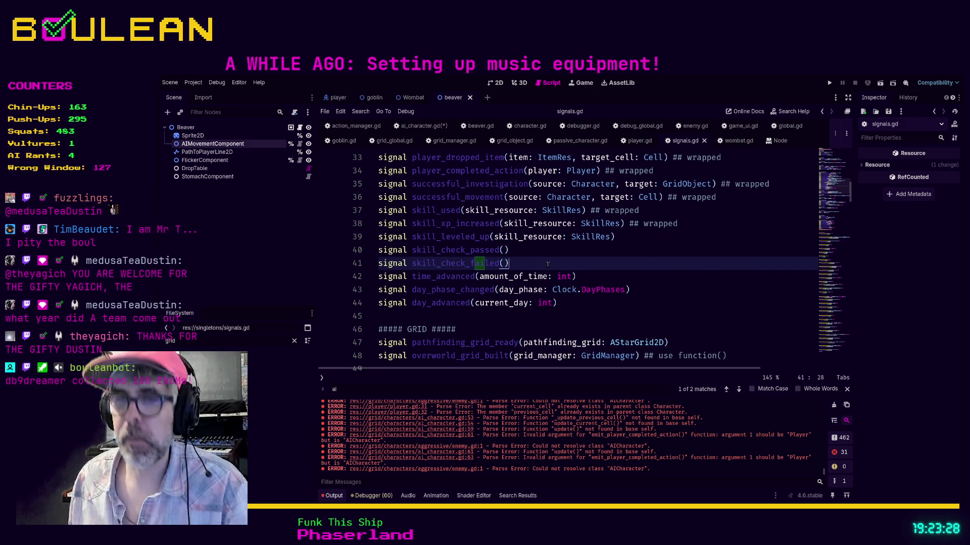
click(738, 389)
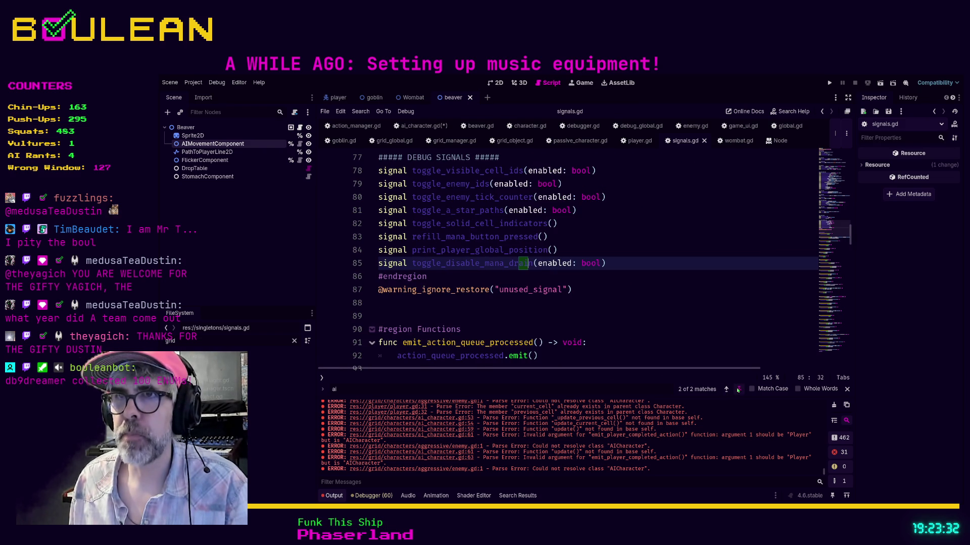
click(738, 389)
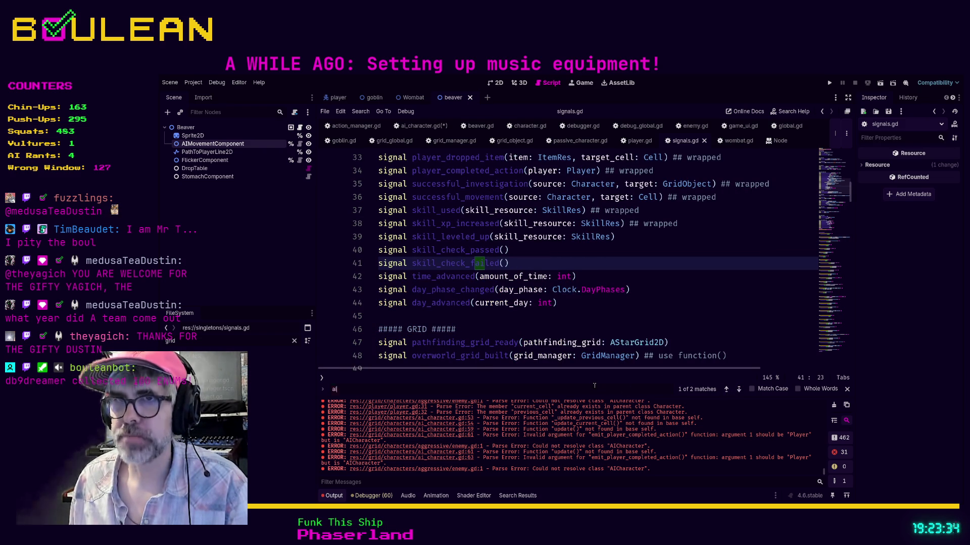
key(ctrl+a)
text(palyer_compl)
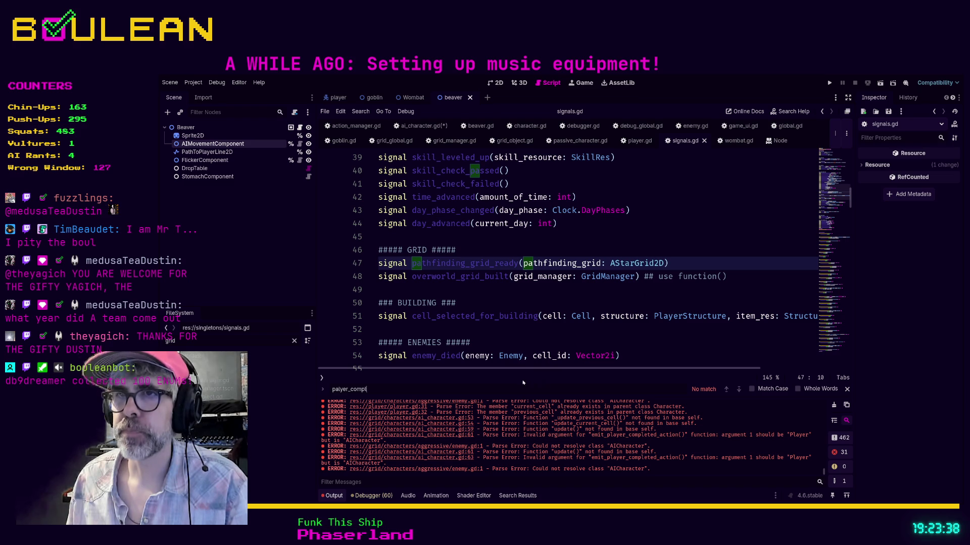
double_click(501, 390)
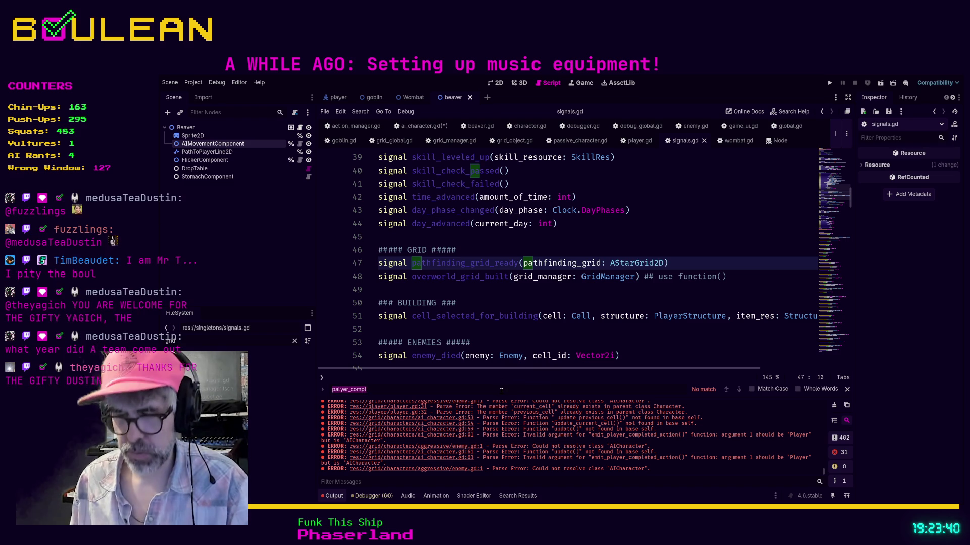
text(player)
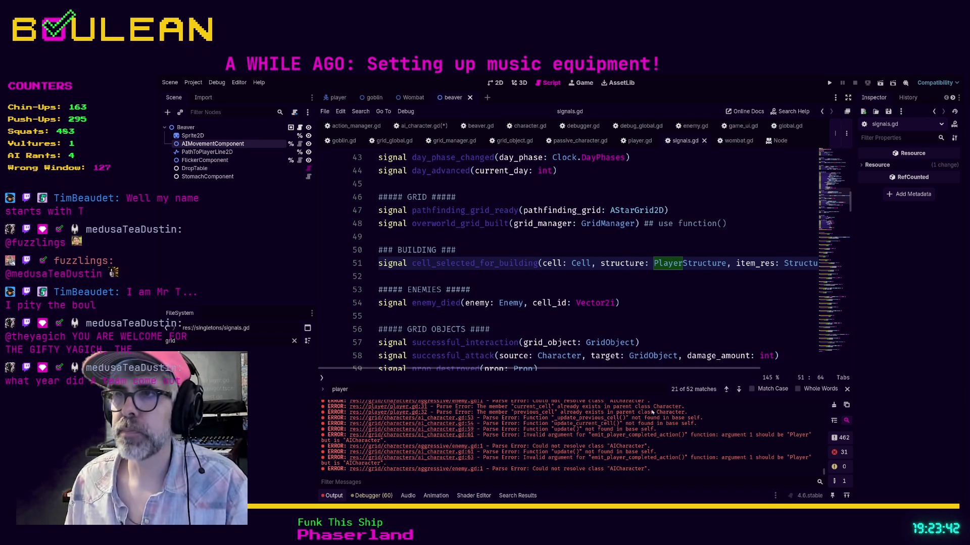
click(726, 389)
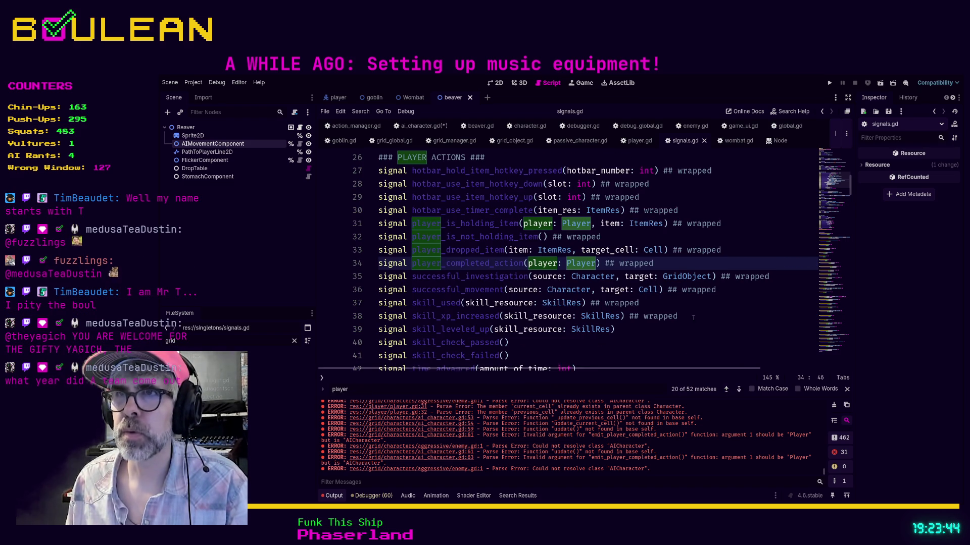
- Add 'signal ai_completed_action(ai_character: AICharacter) ## wrapped' above player_completed_action
key(Home)
key(Return)
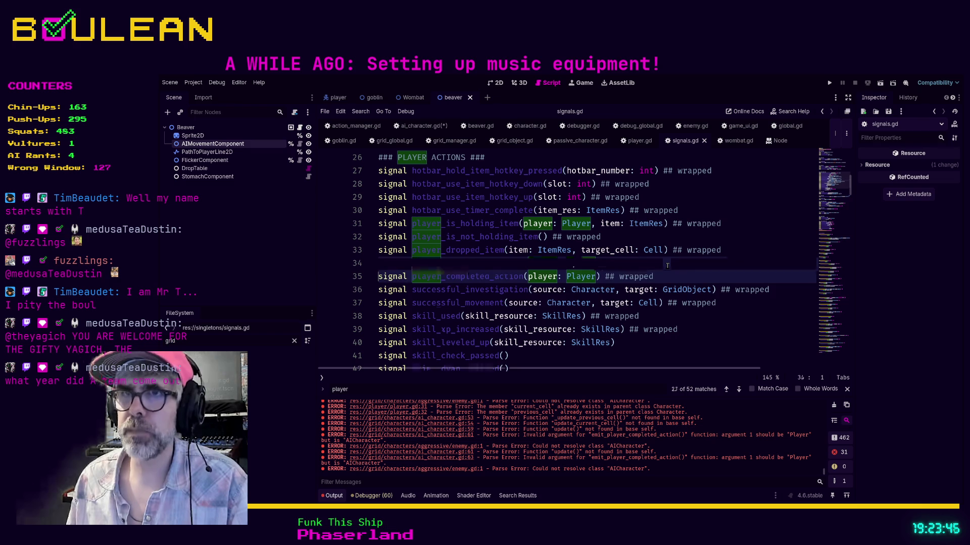
text(signal ai_completed_action()
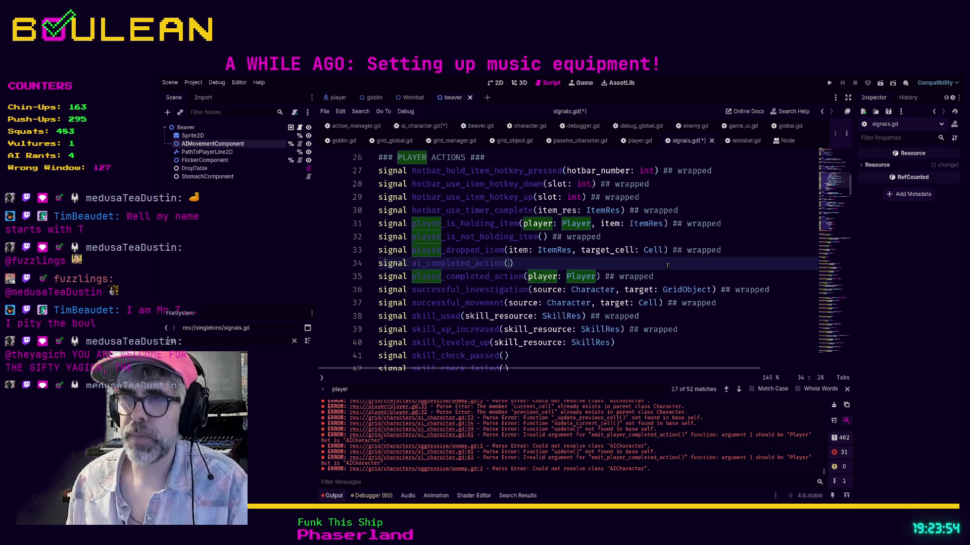
text(ai)
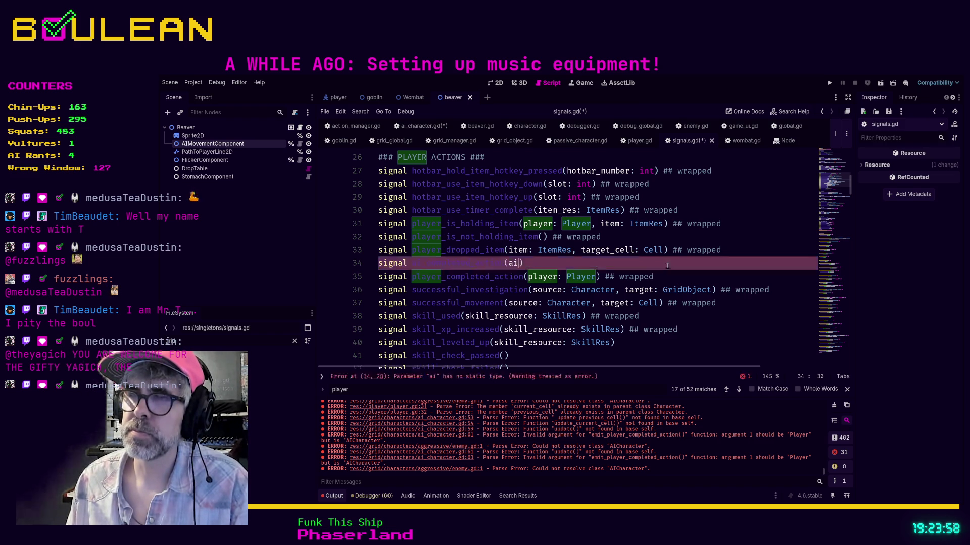
text(_character: AI)
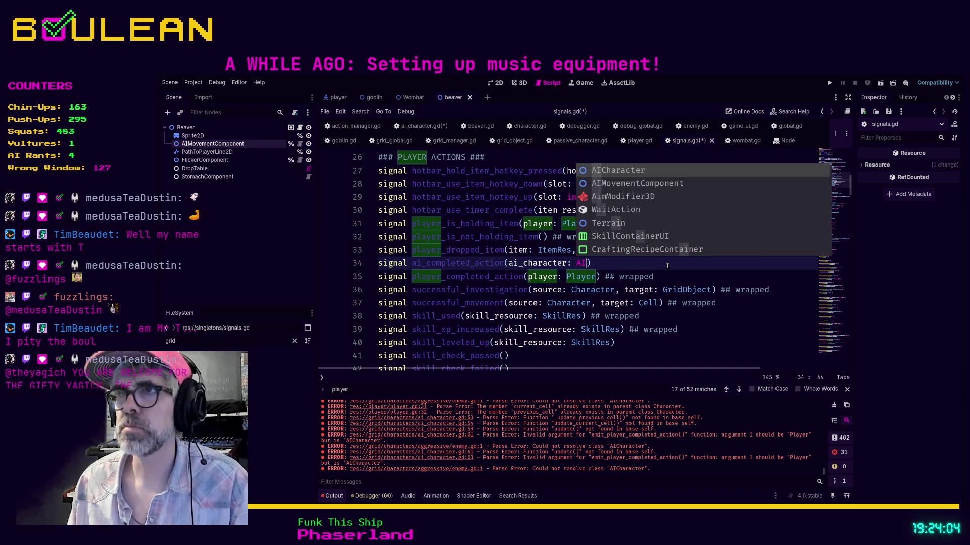
key(Return)
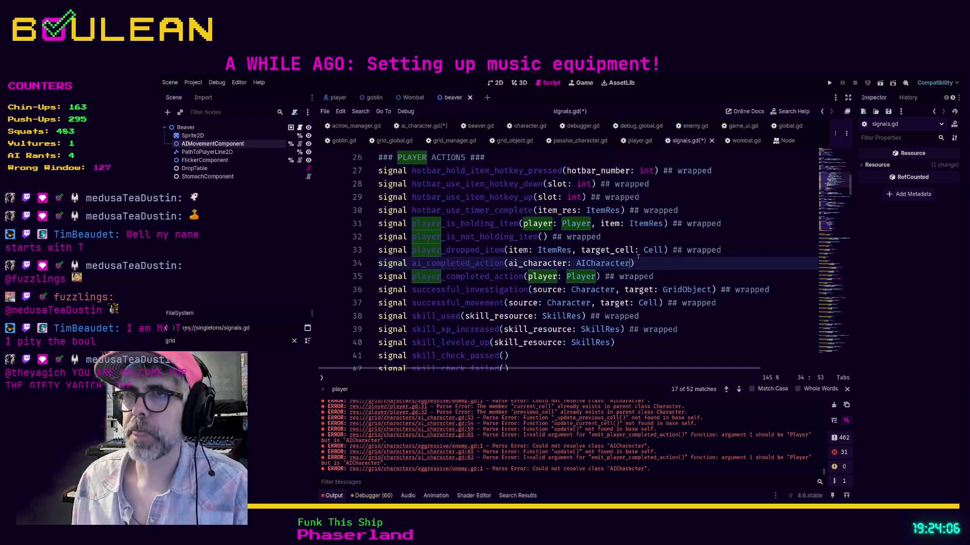
text())
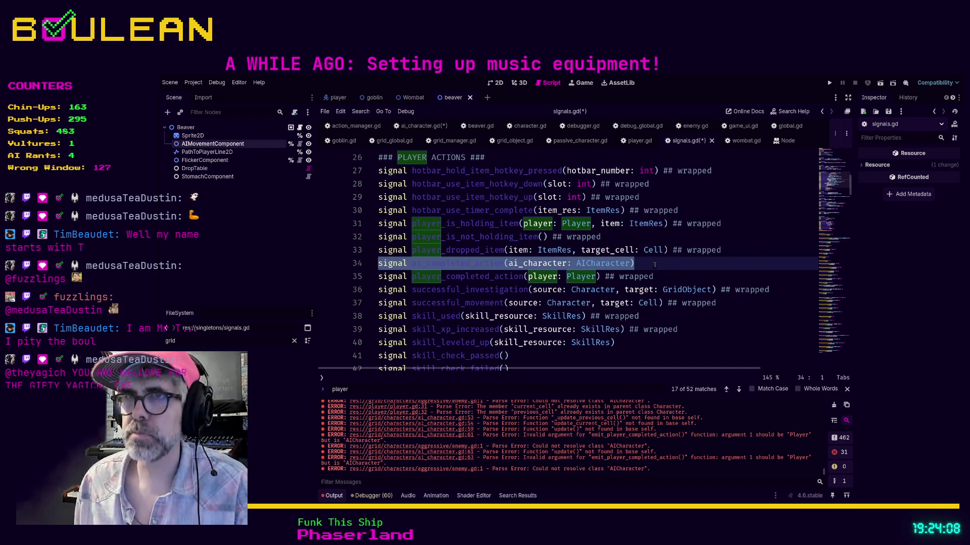
text( ## wrapped)
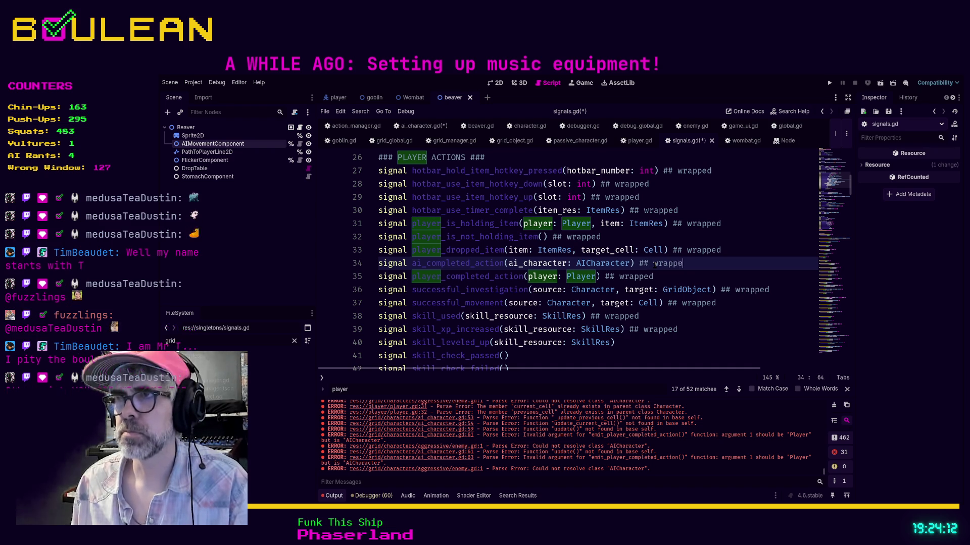
scroll(678, 315, down, 20)
- Make room for a new function in the Functions region, above emit_cell_selected_for_building
scroll(678, 314, up, 7)
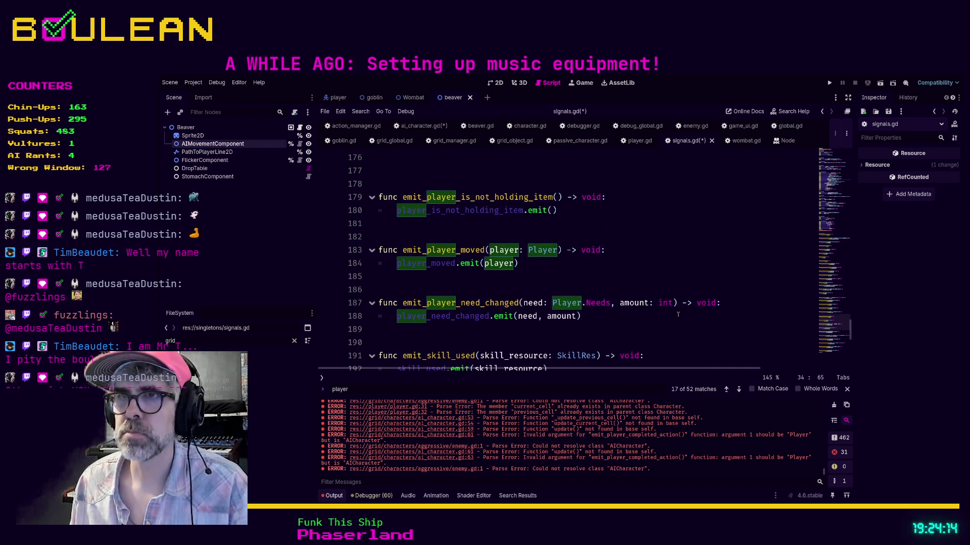
scroll(678, 315, up, 12)
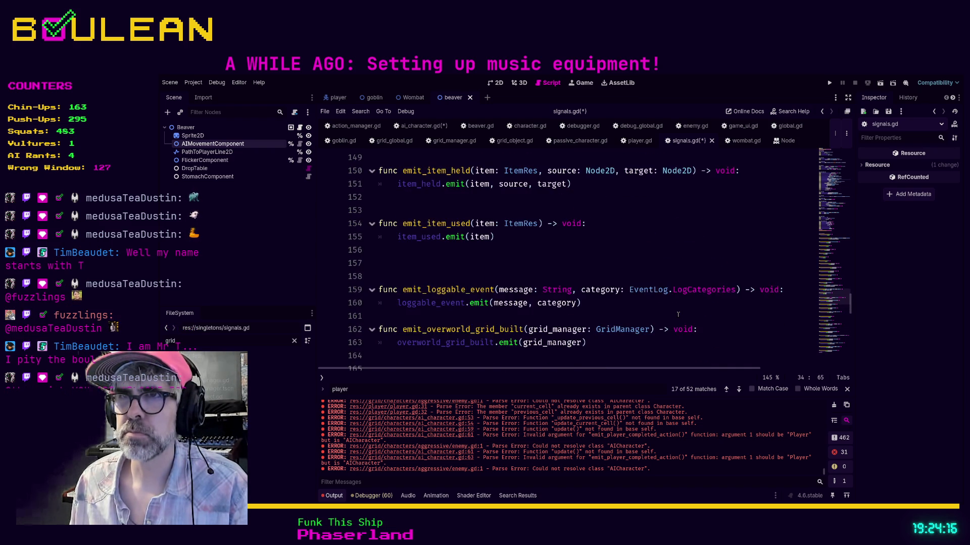
scroll(678, 315, up, 11)
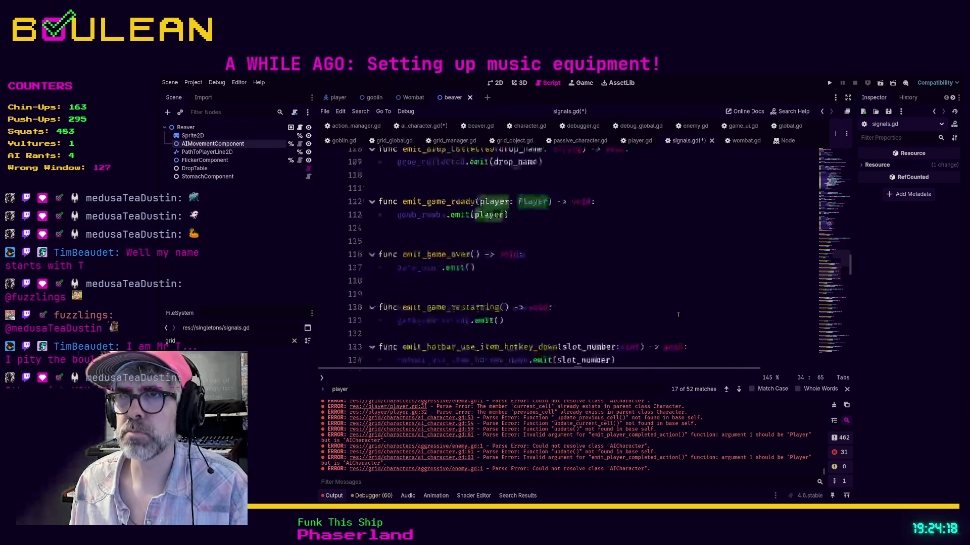
scroll(677, 315, up, 3)
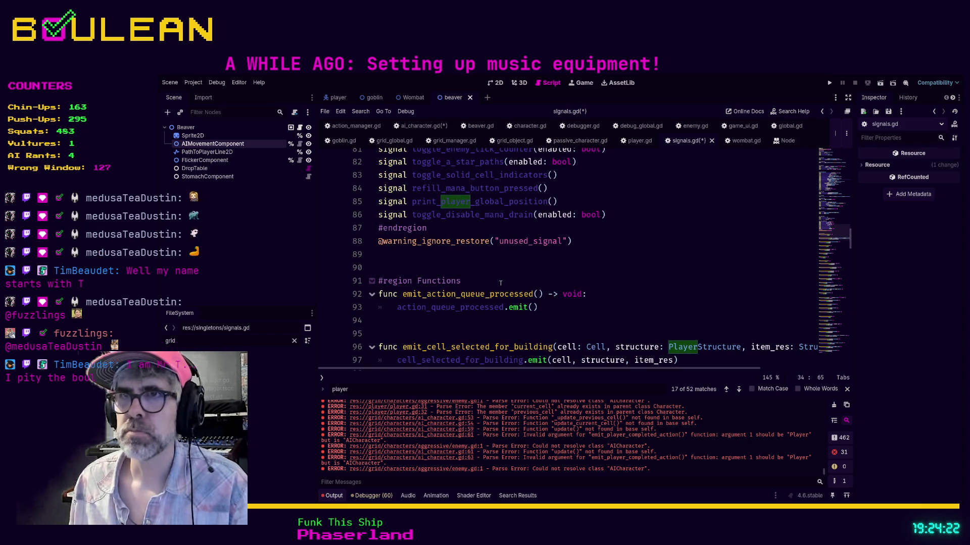
click(602, 289)
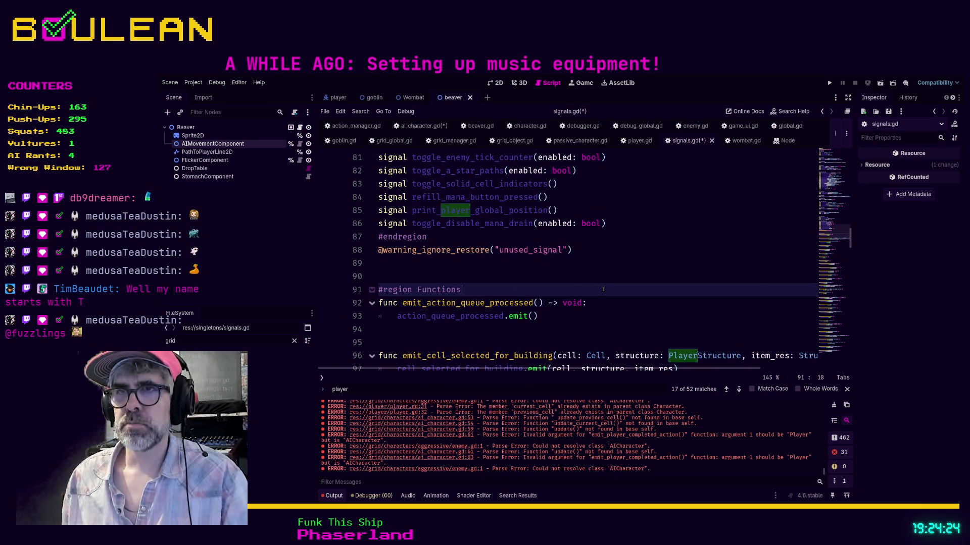
key(Return)
key(Return)
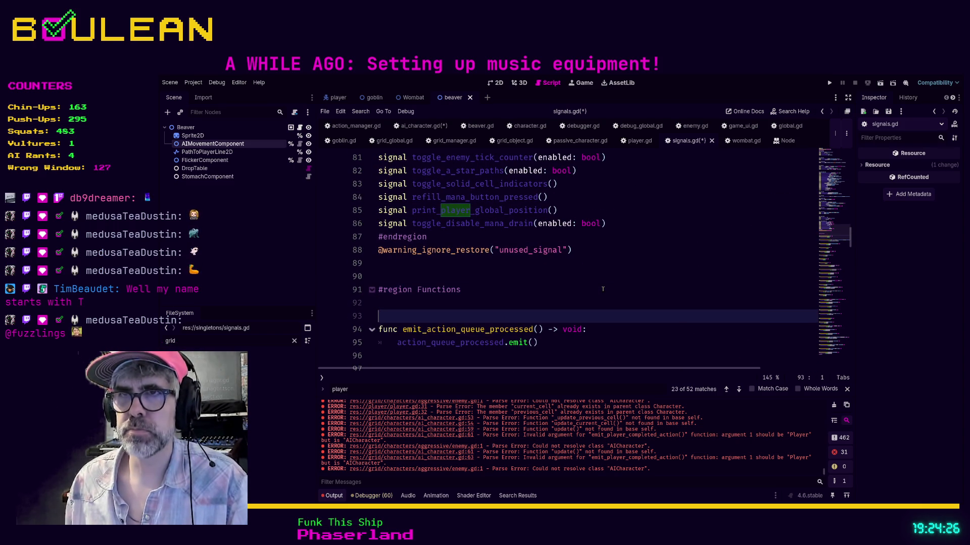
key(Up)
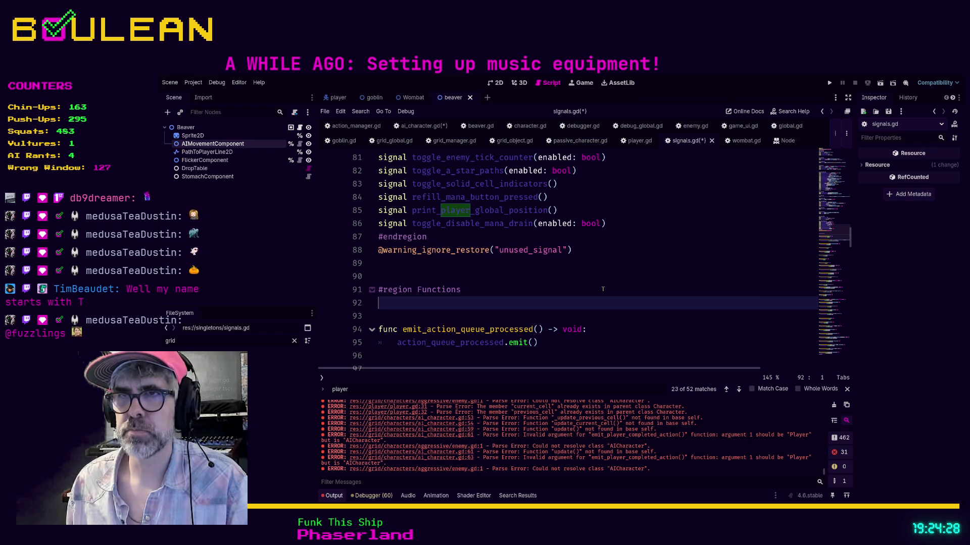
scroll(602, 288, down, 2)
click(486, 294)
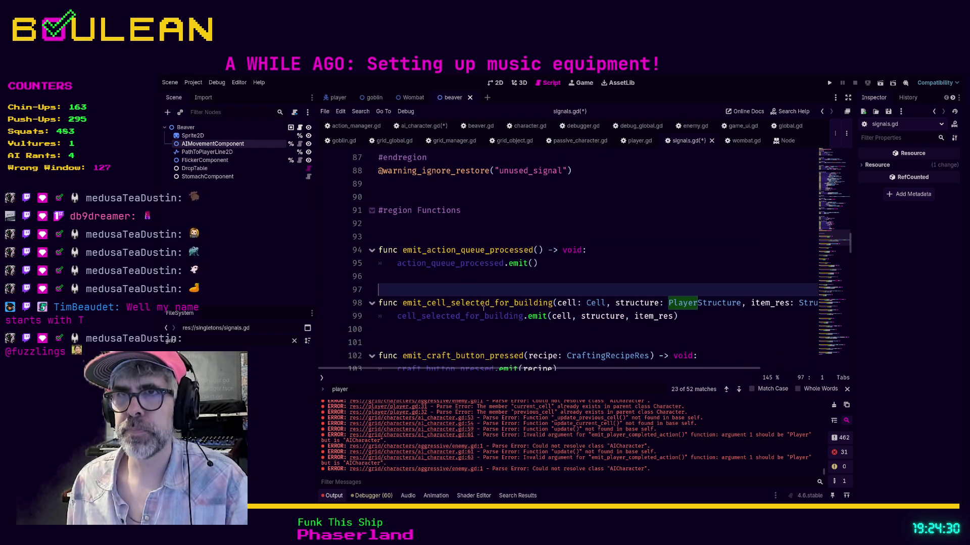
key(Return)
key(Return)
key(Return)
key(Up)
key(Up)
- Write the signature func emit_ai_completed_action(ai_character: AICharacter) -> void:
text(fun)
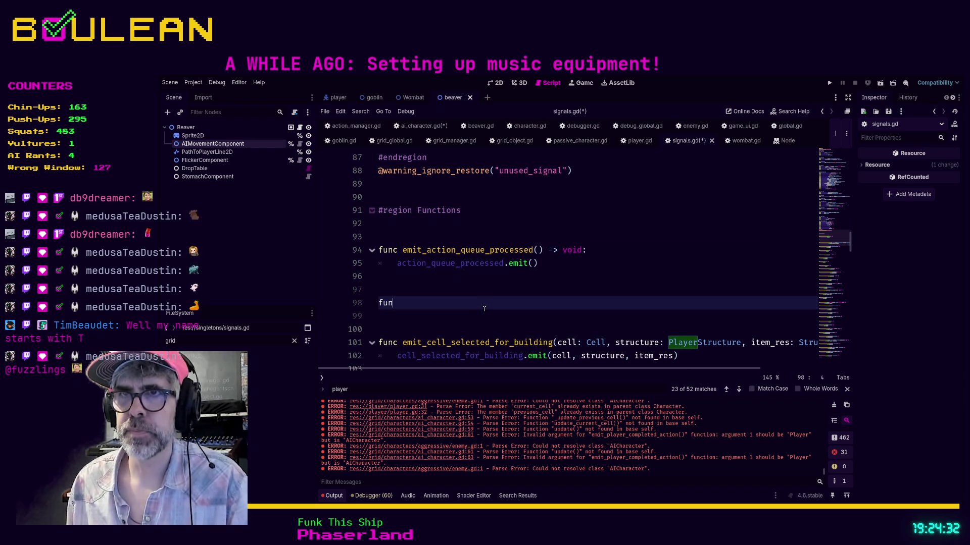
text(c emit_ai)
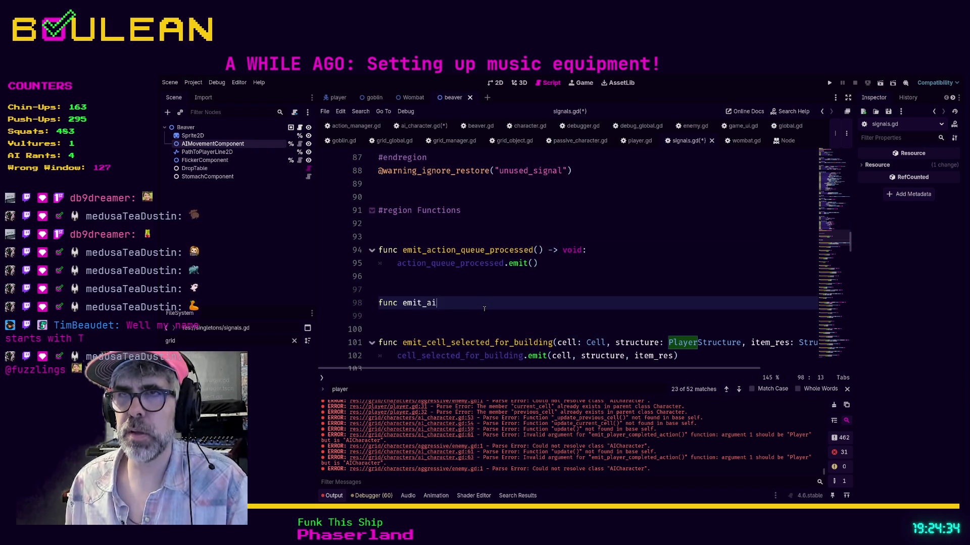
text(_completed_action)
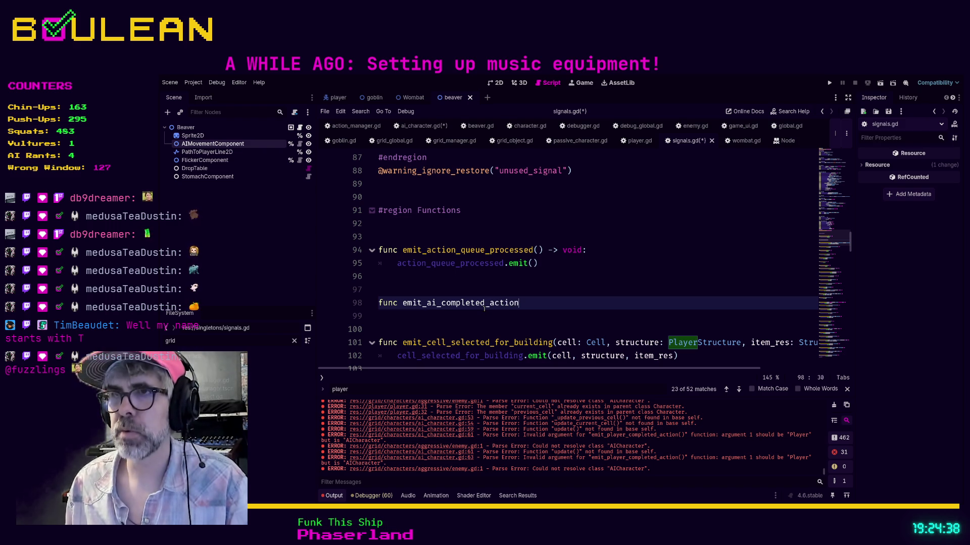
text((a)
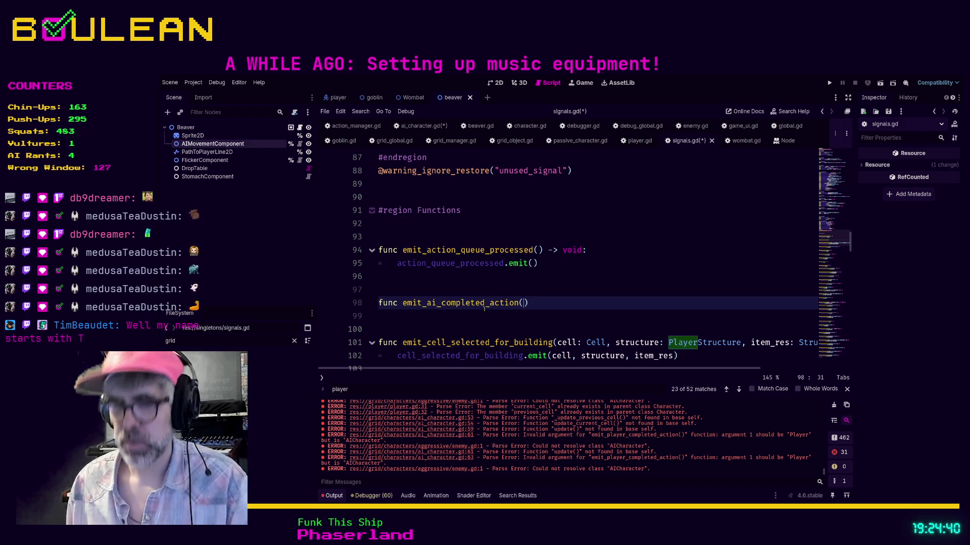
text(i_character:)
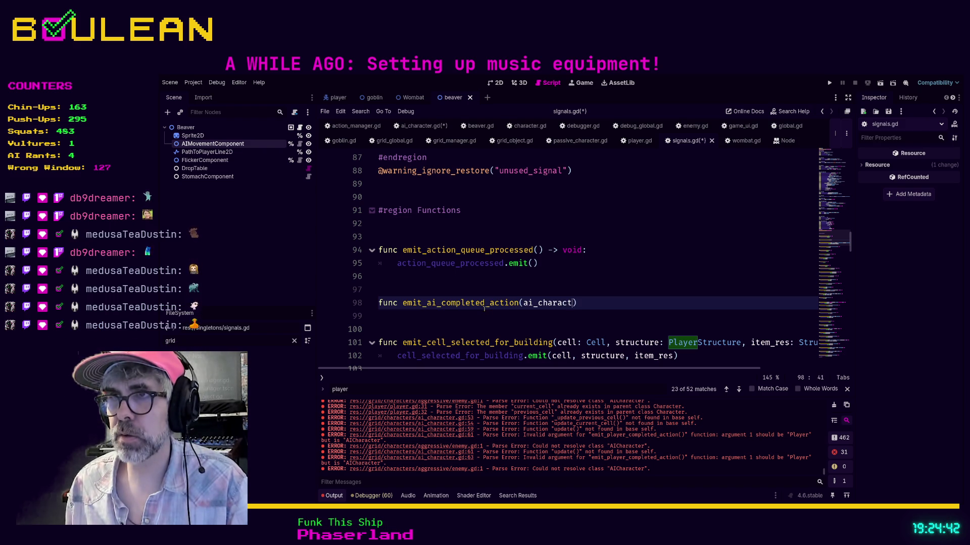
text( AIC)
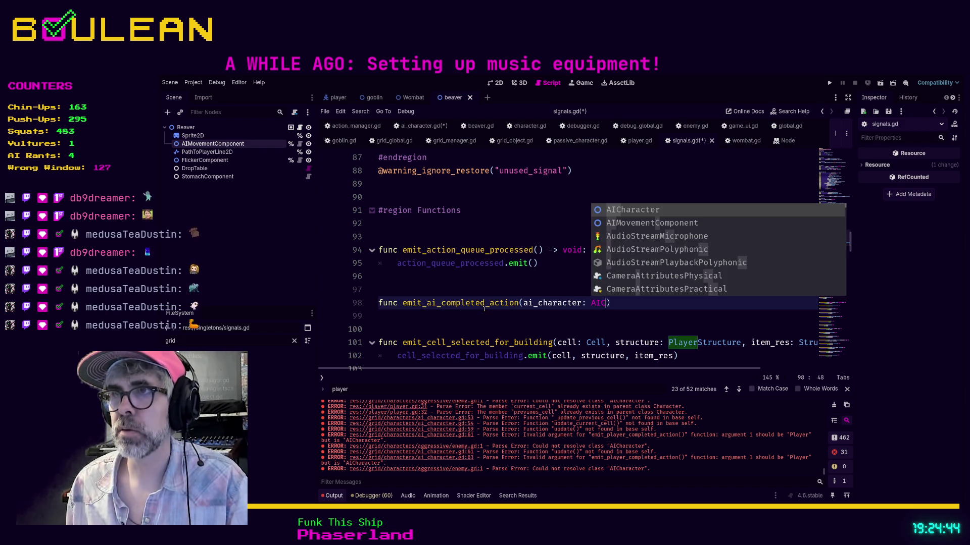
key(Return)
text() -> )
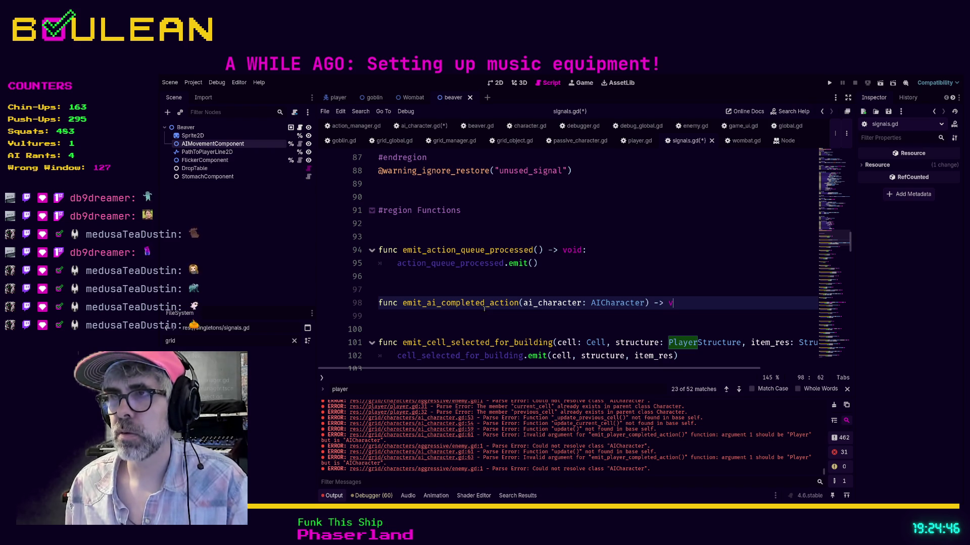
text(void:)
key(Return)
text(signal ai_completed_action(ai_character: AICharacter))
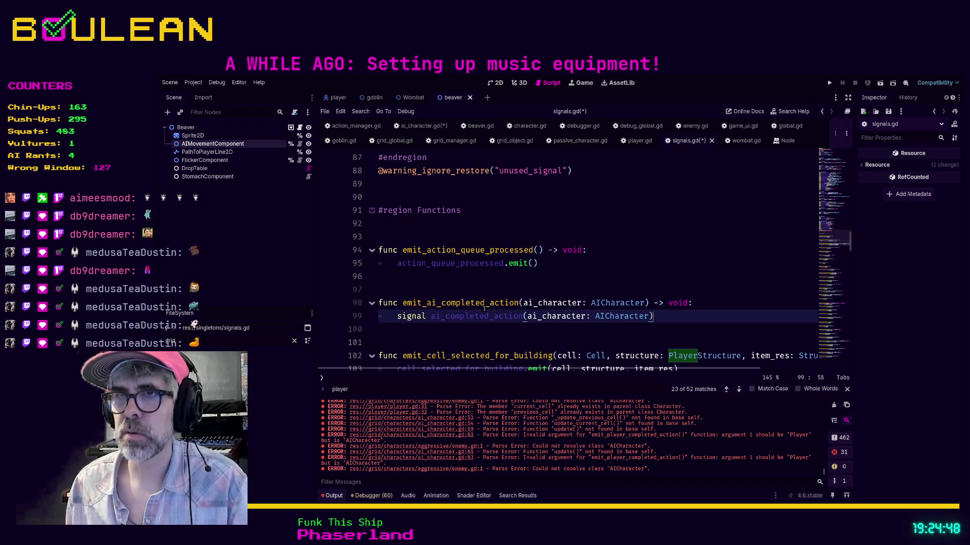
key(shift+Home)
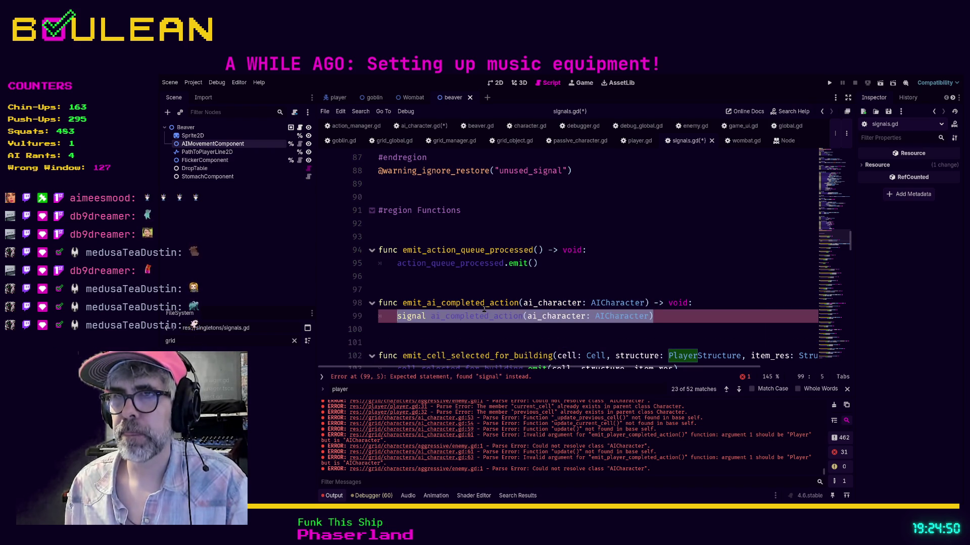
key(BackSpace)
- Fill the body with ai_completed_action.emit(ai_character) and save signals.gd
text(ai_compl)
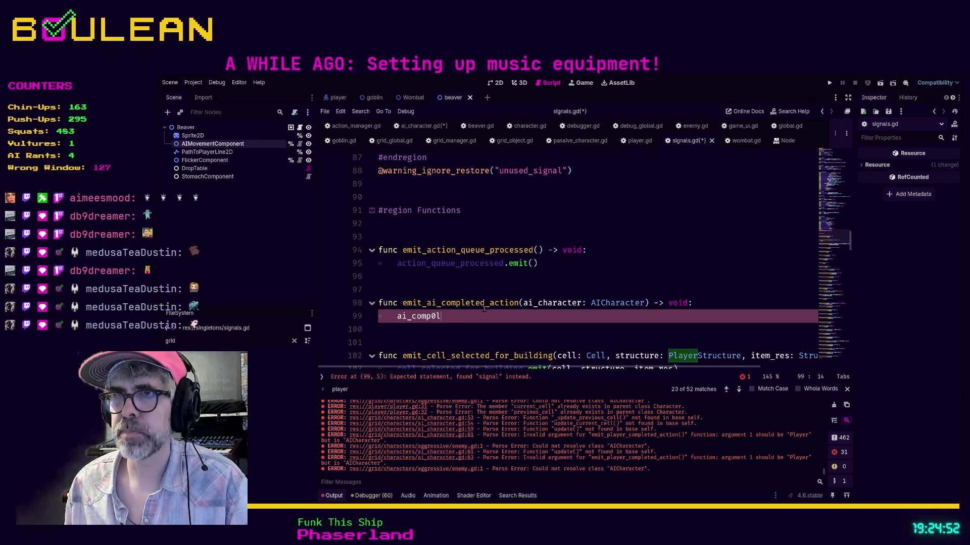
text(eted)
key(Return)
text(emit()
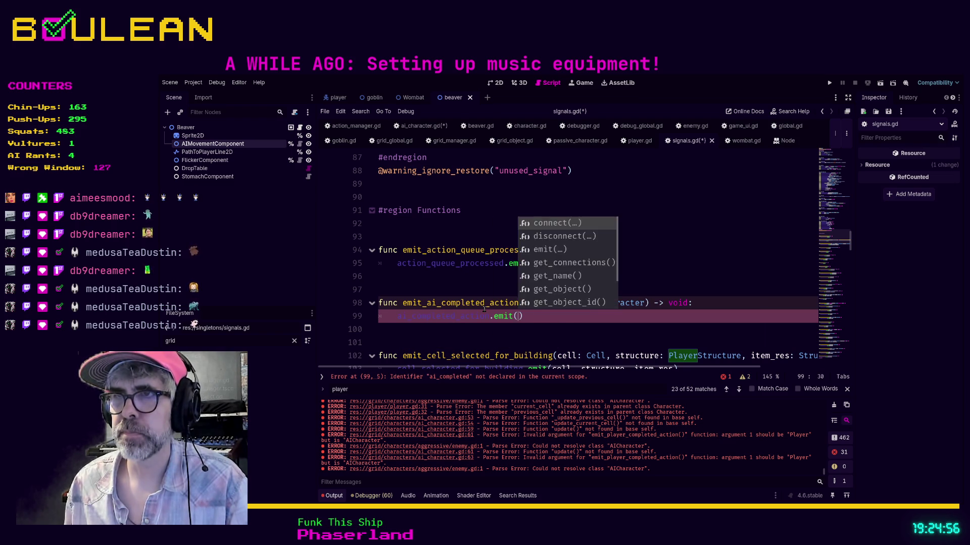
key(Return)
text(ai_ch)
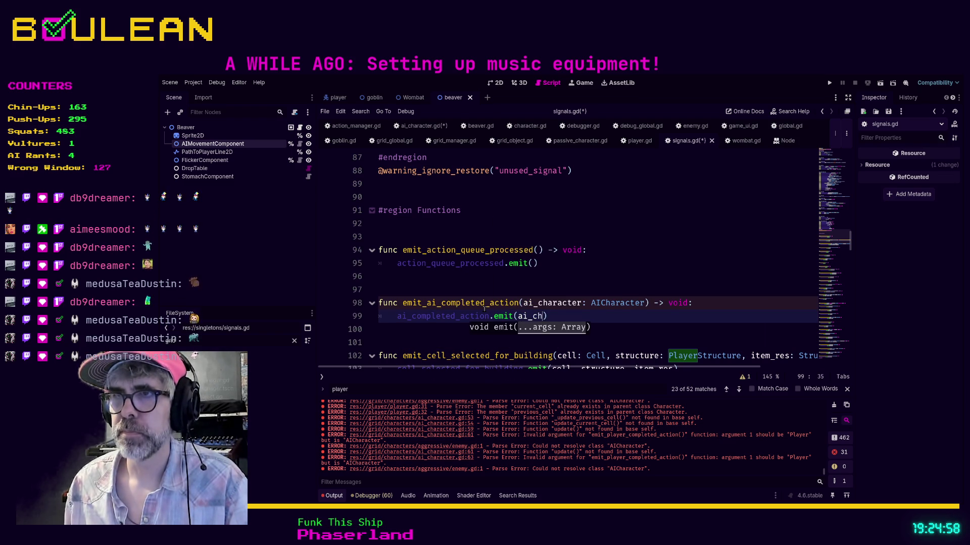
key(Return)
click(408, 343)
key(ctrl+s)
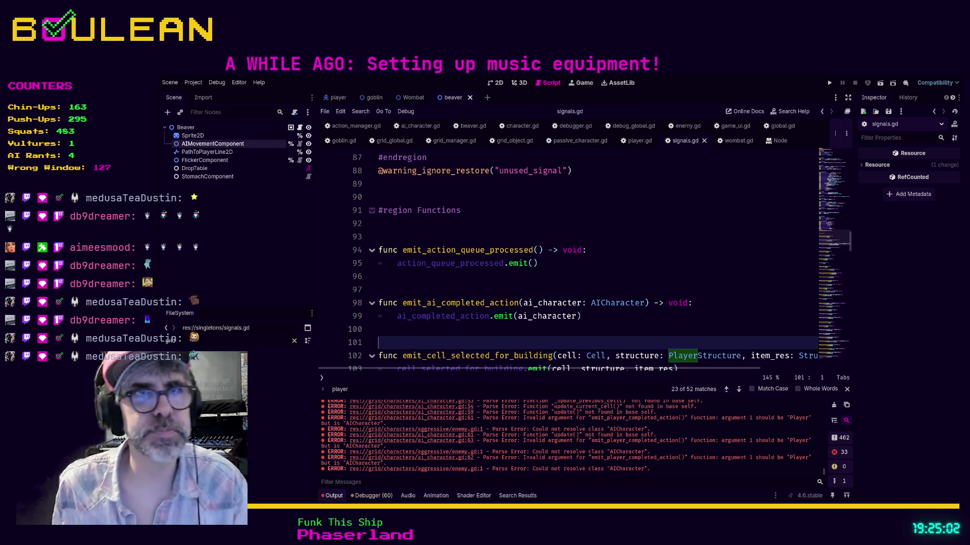
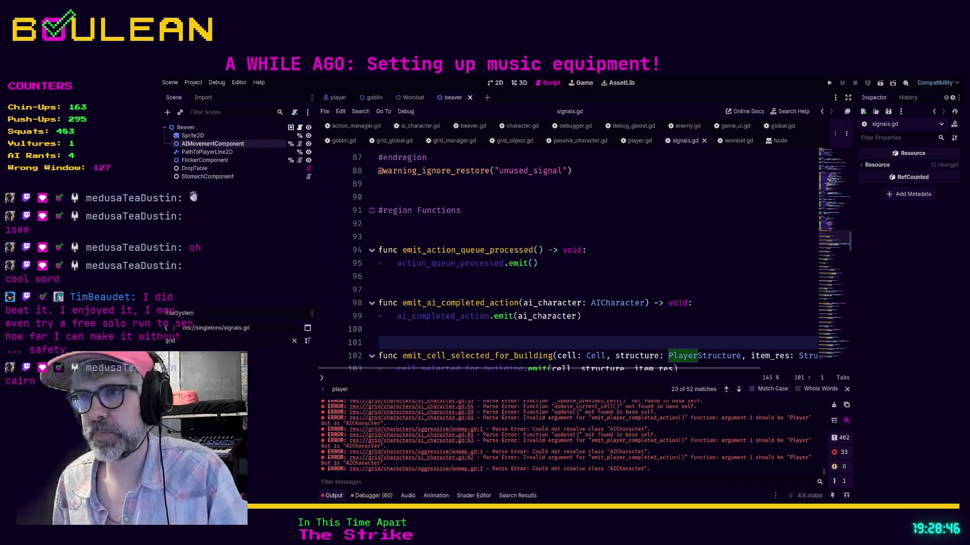
- Place the cursor on line 100, then on blank line 97 of signals.gd
click(463, 334)
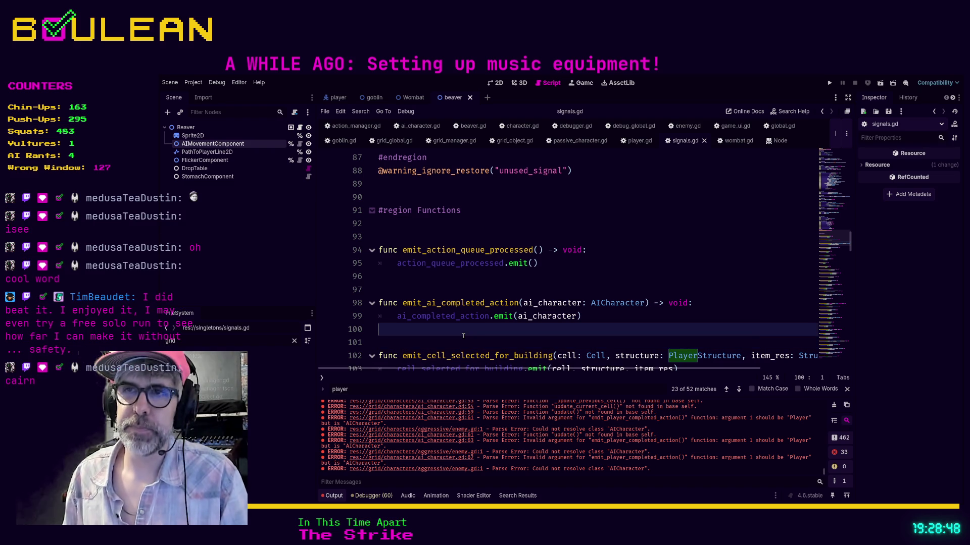
click(431, 292)
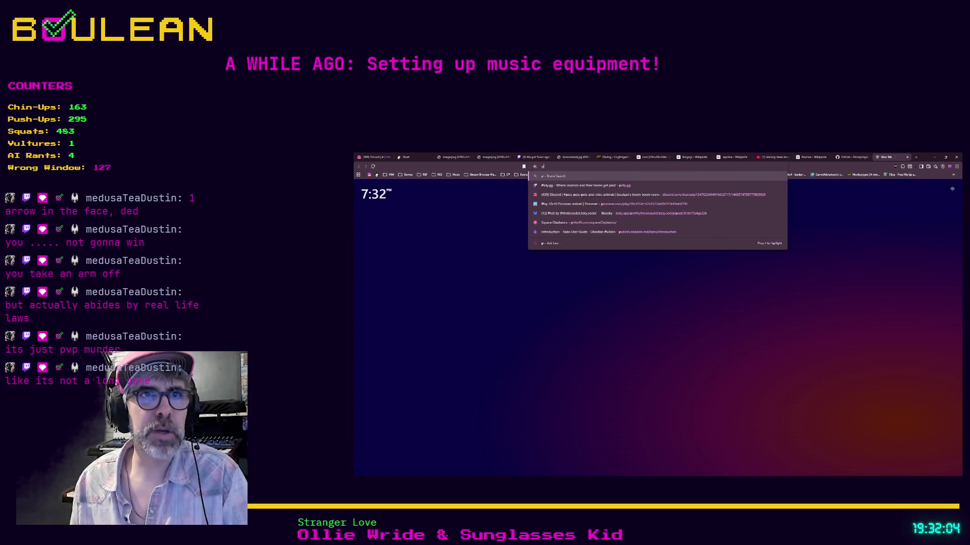
- Search Brave for 'deadliest warrior', then refine the query to 'deadliest warrior steam'
text(d)
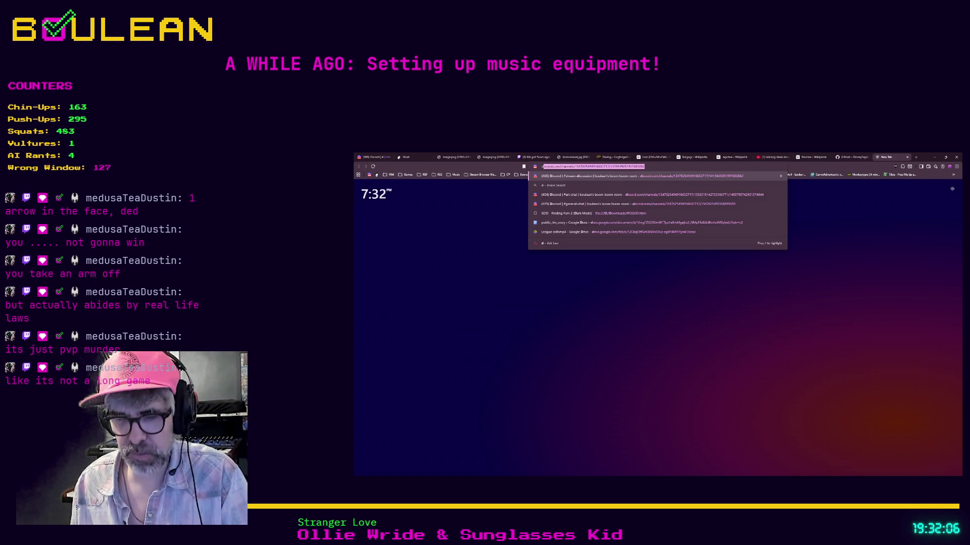
text(eadliest+warrior)
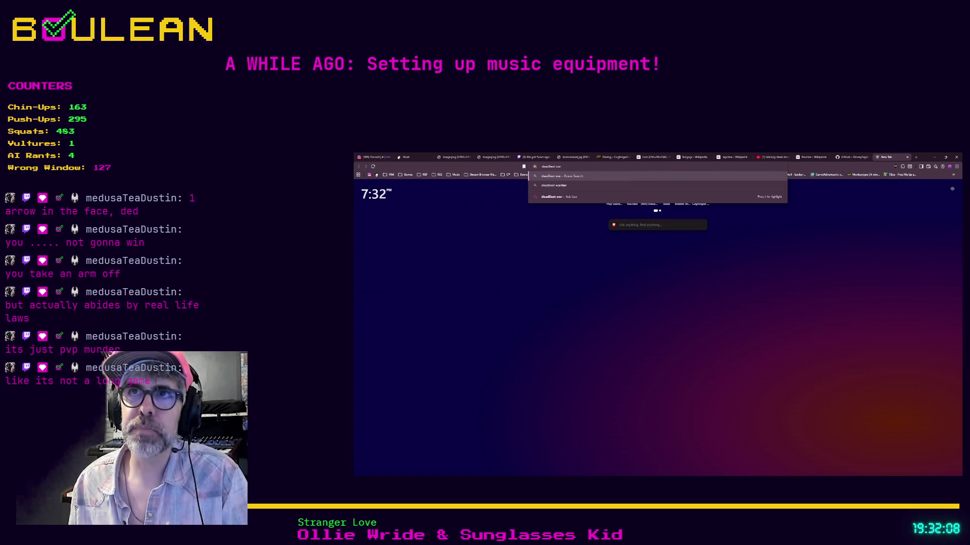
key(Return)
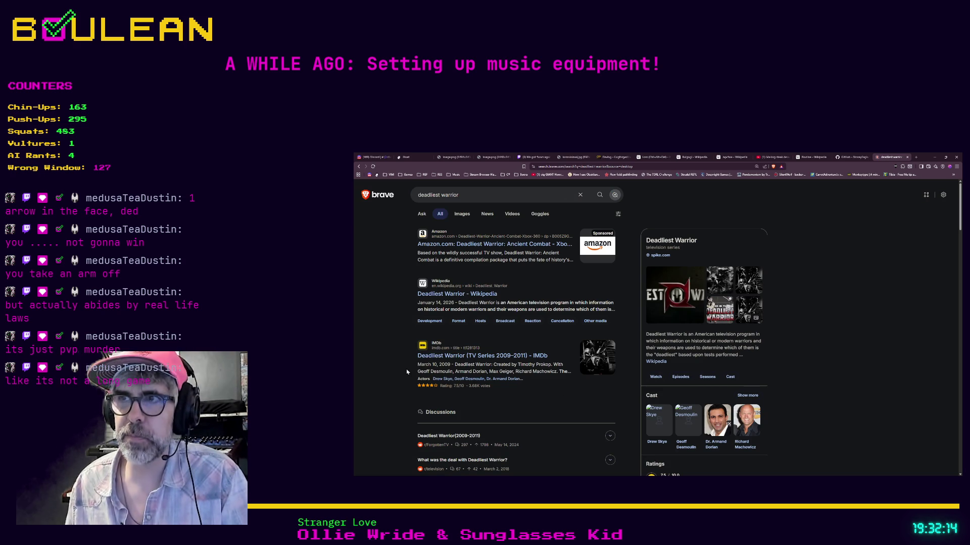
scroll(407, 372, down, 2)
scroll(482, 259, up, 2)
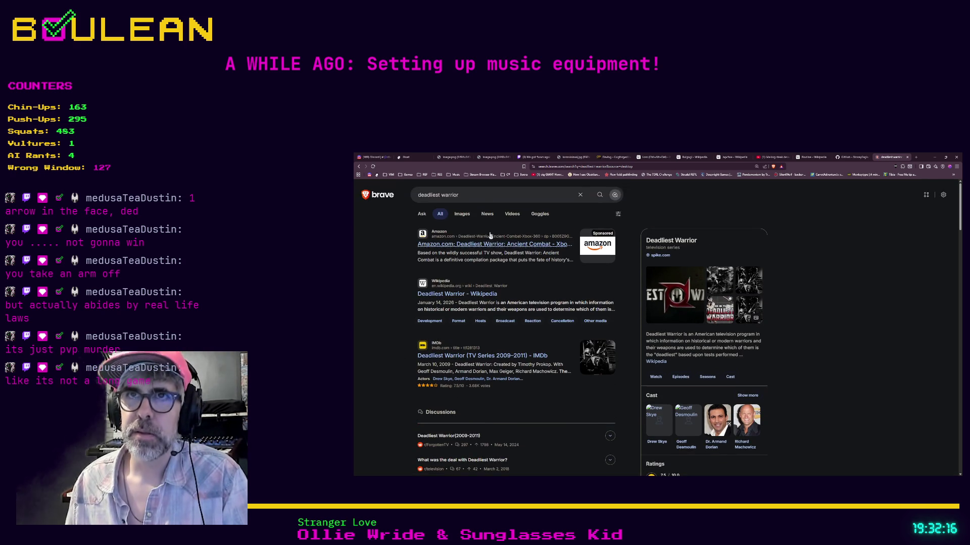
text( steam)
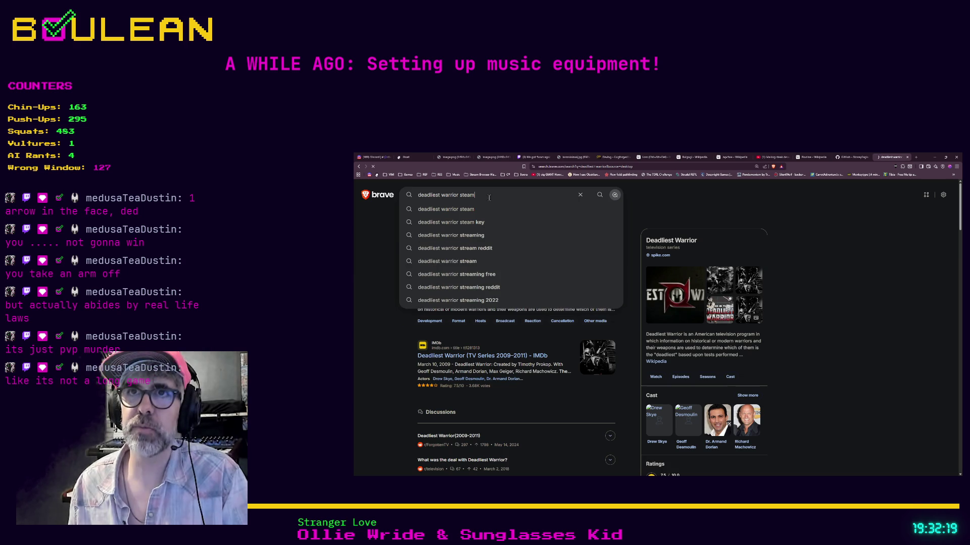
key(Return)
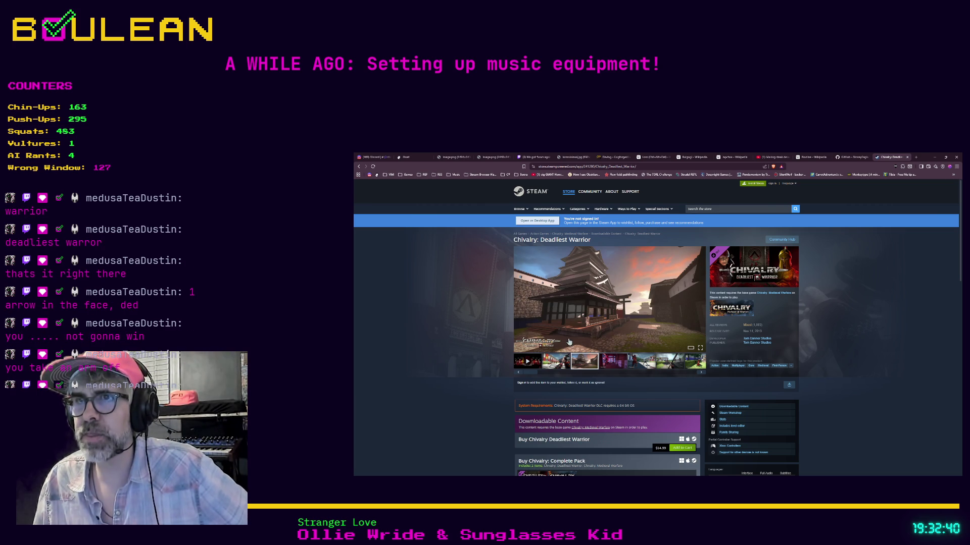
- Page through the Chivalry: Deadliest Warrior screenshots, then go back to the search results
click(608, 363)
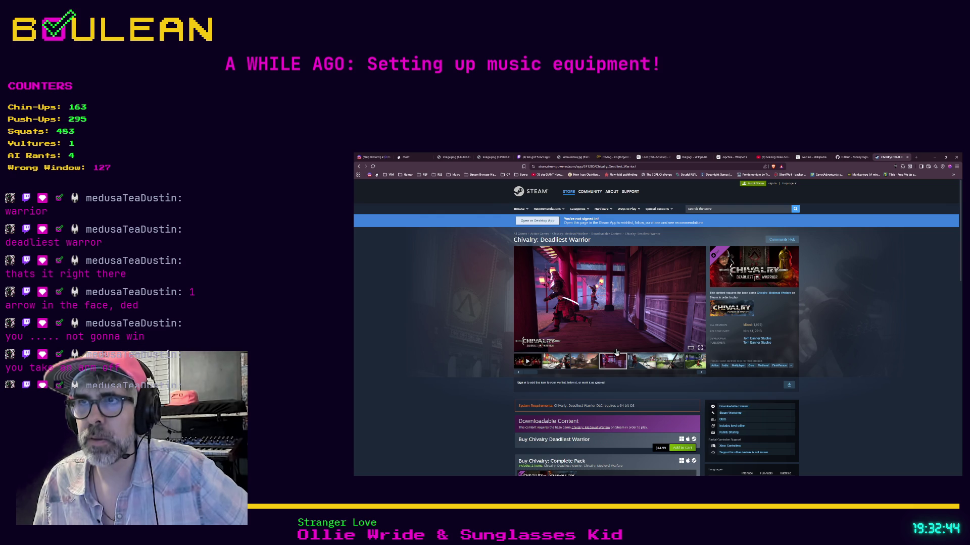
click(700, 301)
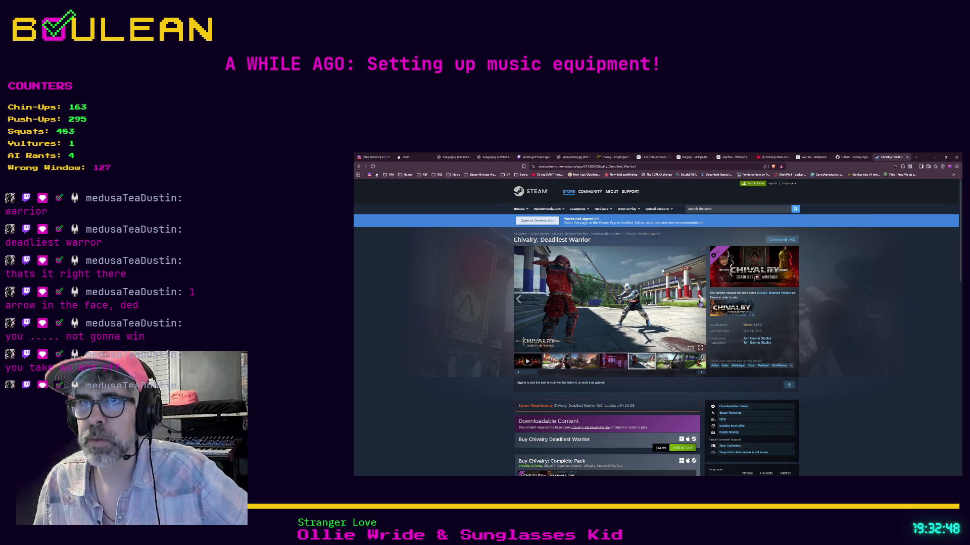
click(700, 301)
click(700, 301)
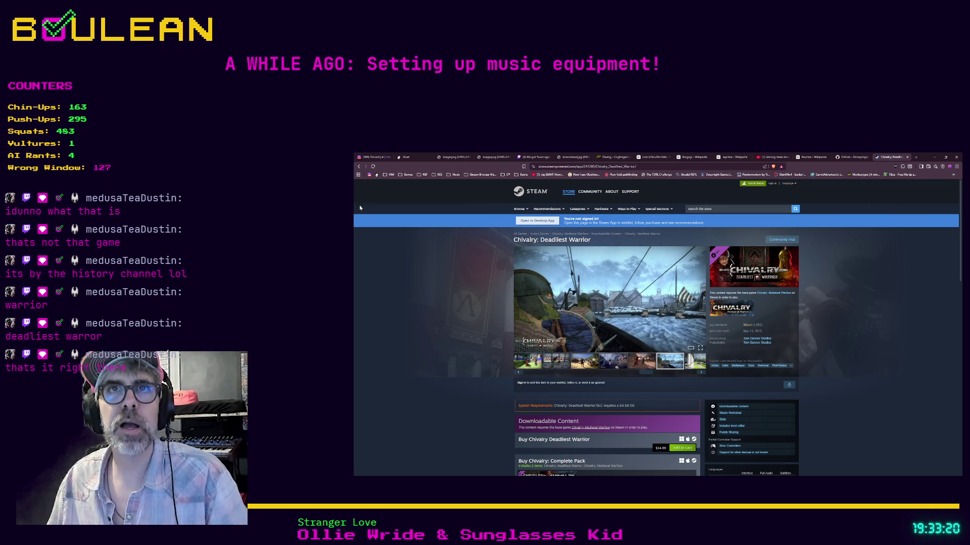
click(361, 168)
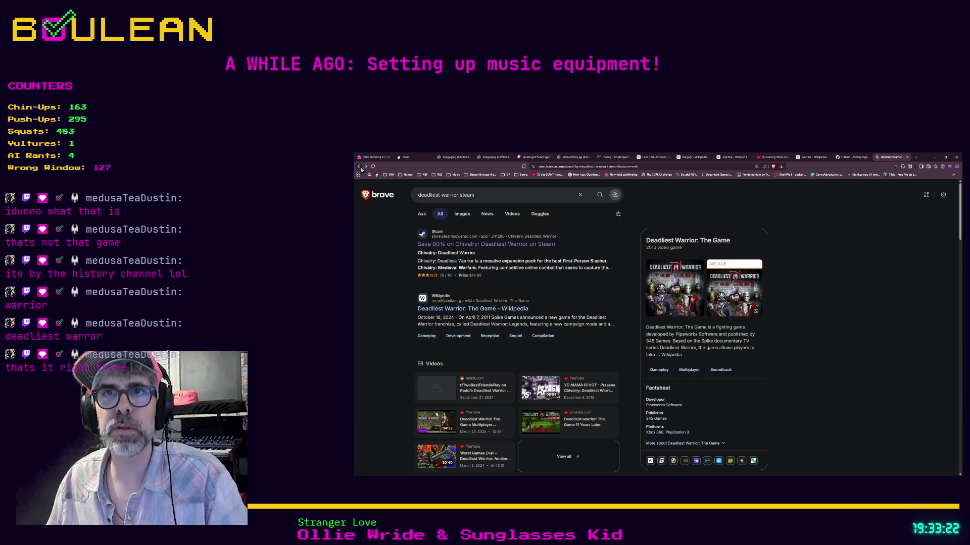
- Open the 'Deadliest Warrior: The Game' Wikipedia article and scroll into it
click(475, 309)
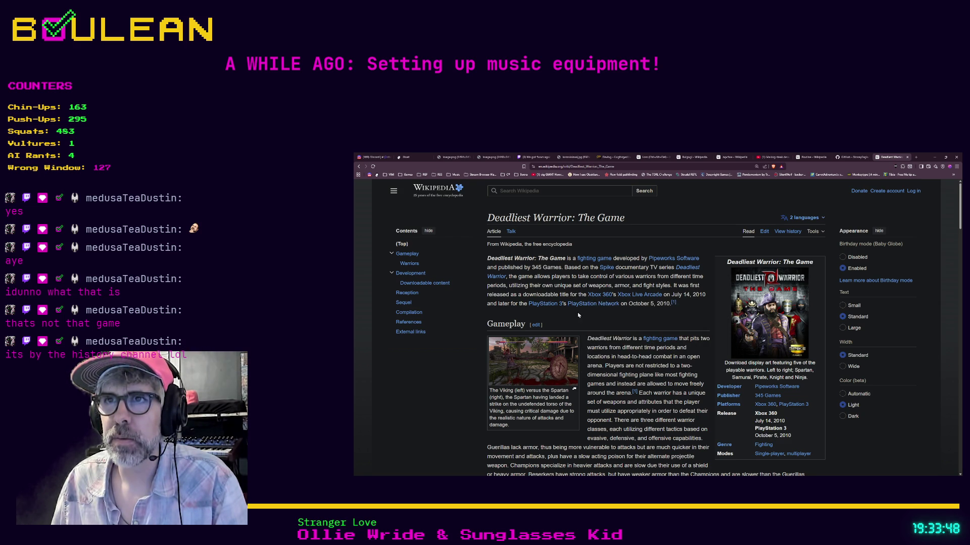
scroll(579, 316, down, 1)
- View the Viking-versus-Spartan image and cover art full-size, then scroll through the gameplay section
click(549, 330)
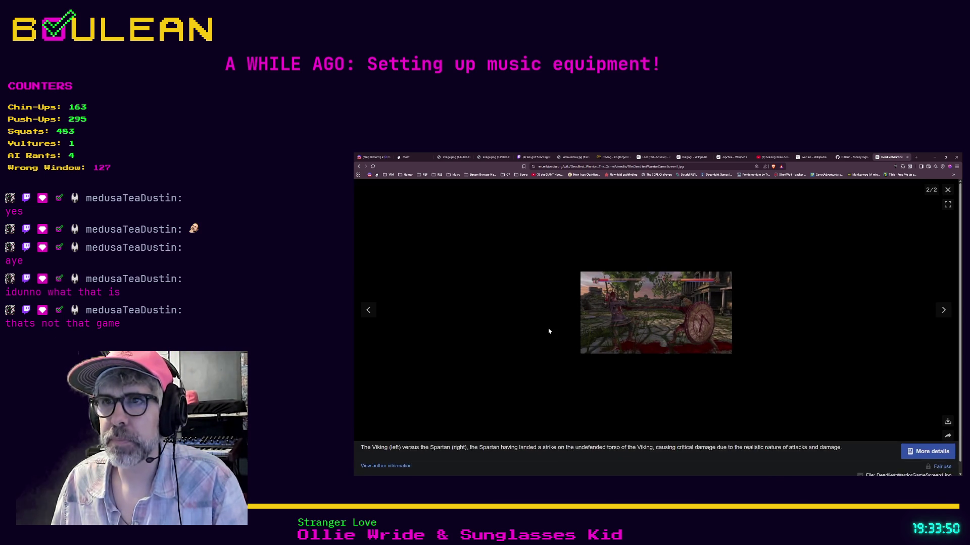
click(695, 312)
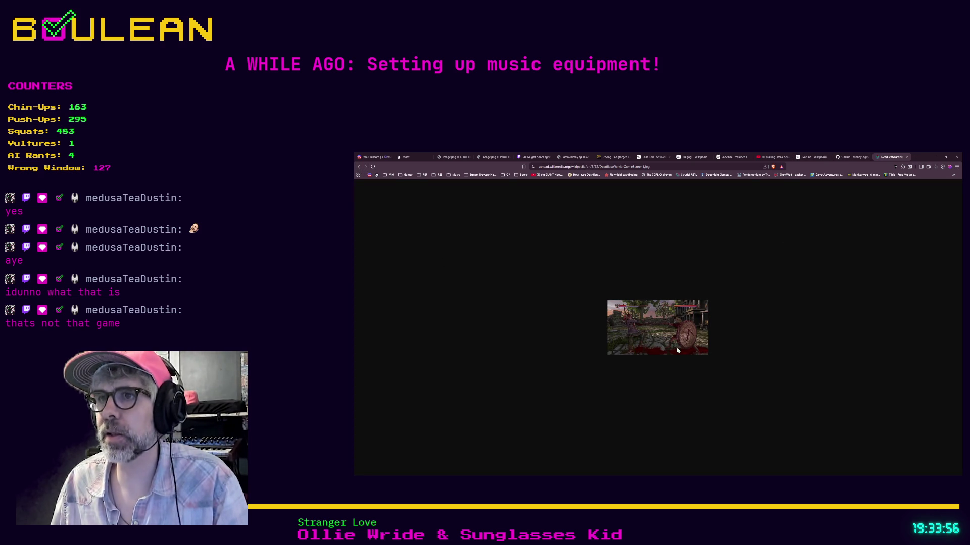
click(359, 166)
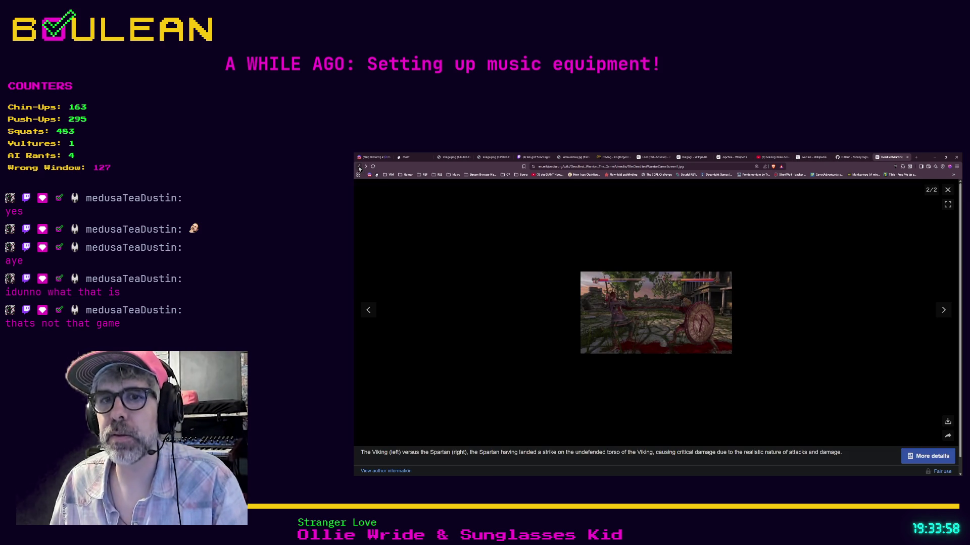
click(942, 310)
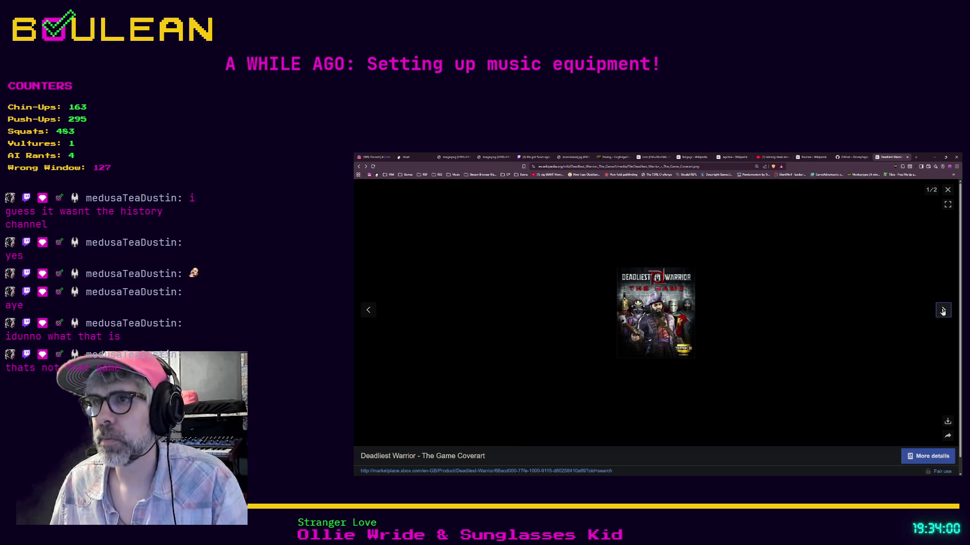
click(942, 311)
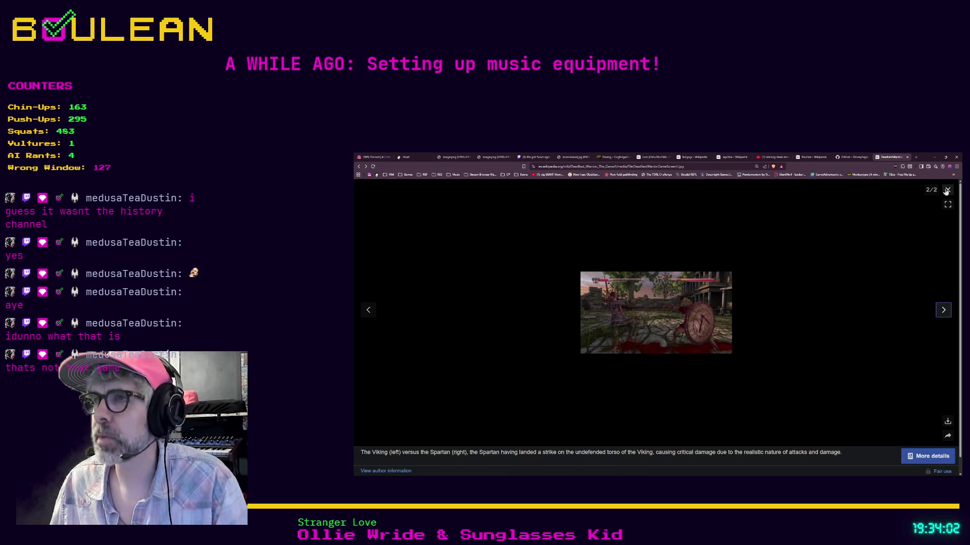
click(946, 191)
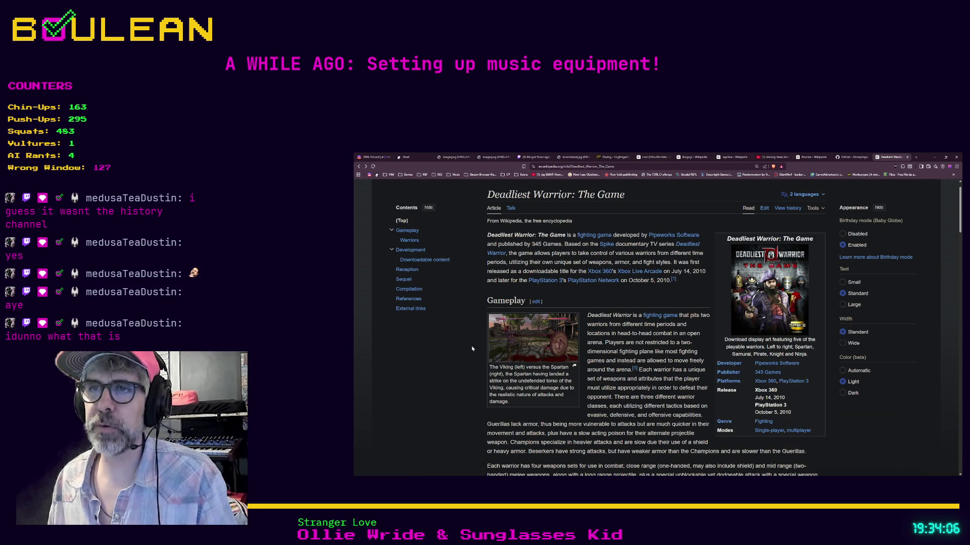
scroll(439, 367, down, 1)
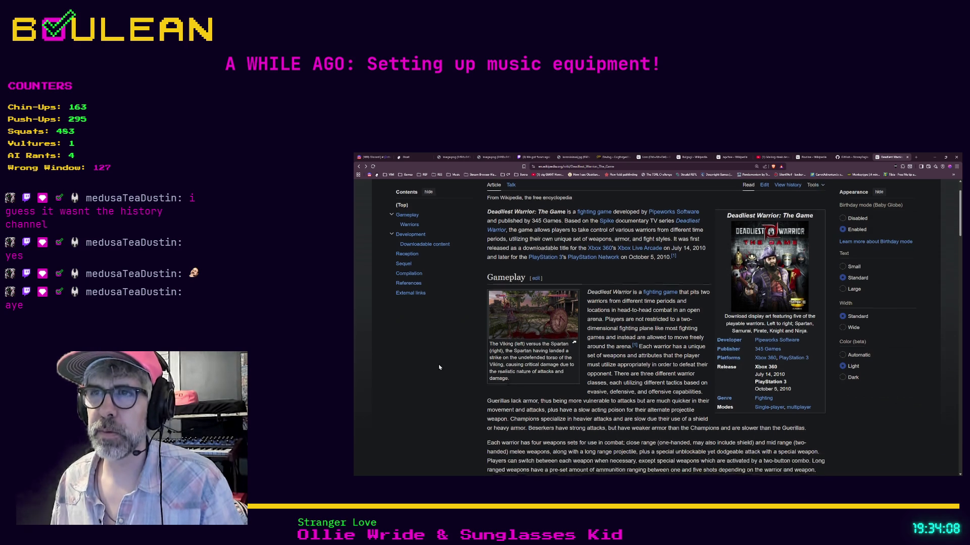
scroll(439, 368, down, 1)
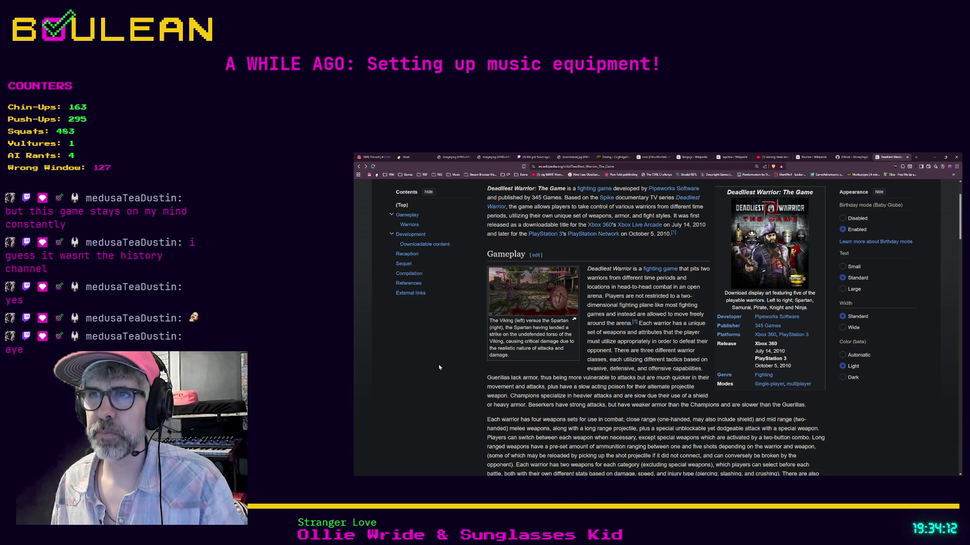
scroll(438, 368, down, 3)
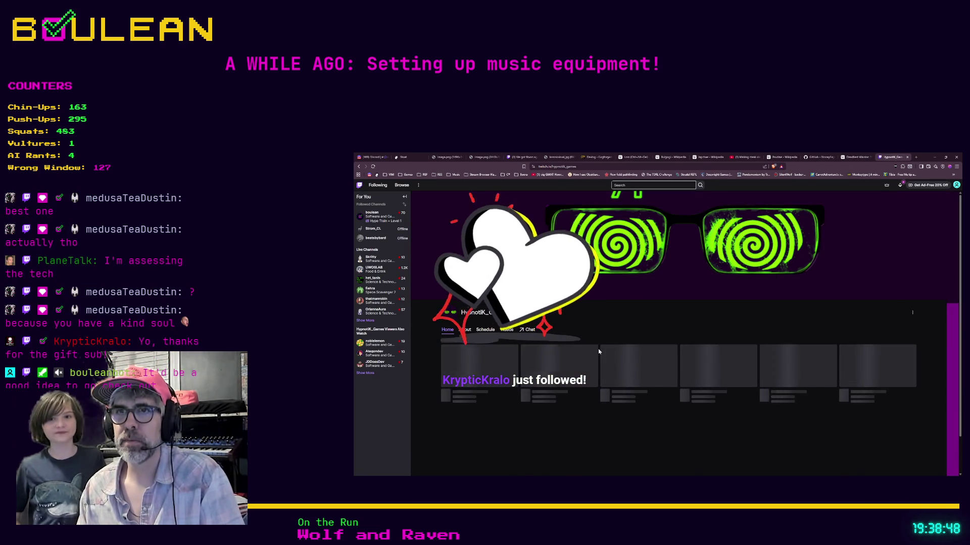
- Play the channel's Employees Restocking past broadcast and pause it
scroll(545, 363, down, 2)
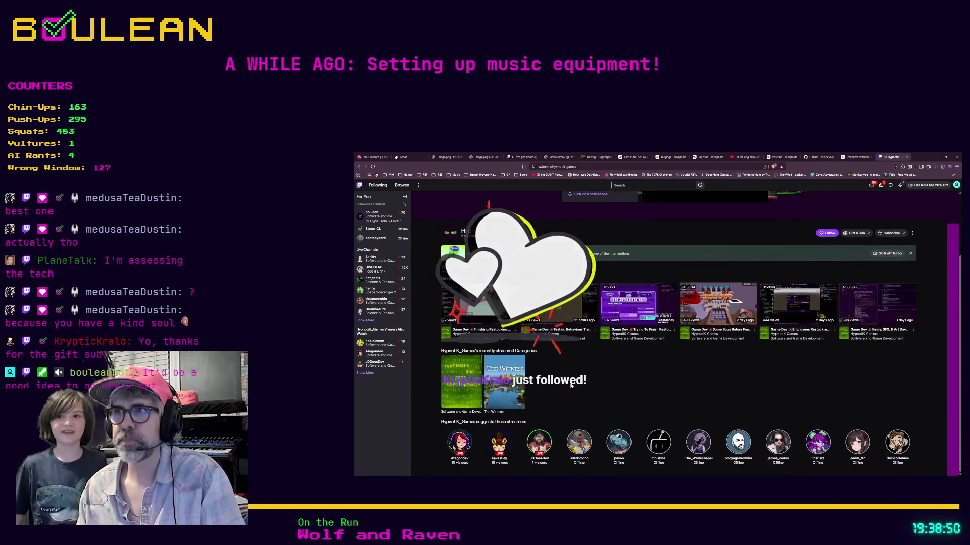
click(793, 303)
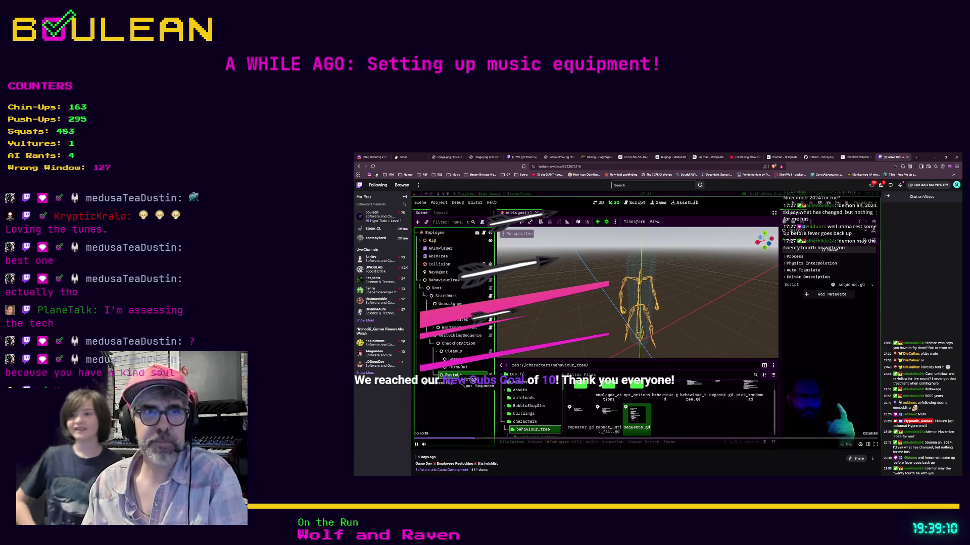
click(412, 444)
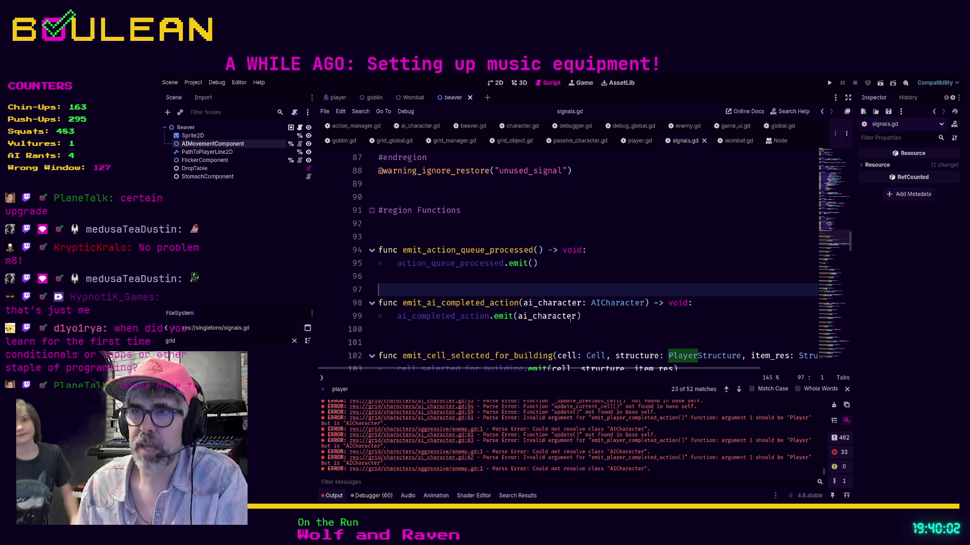
- Return to signals.gd and Ctrl-click through to the error in ai_character.gd
click(614, 264)
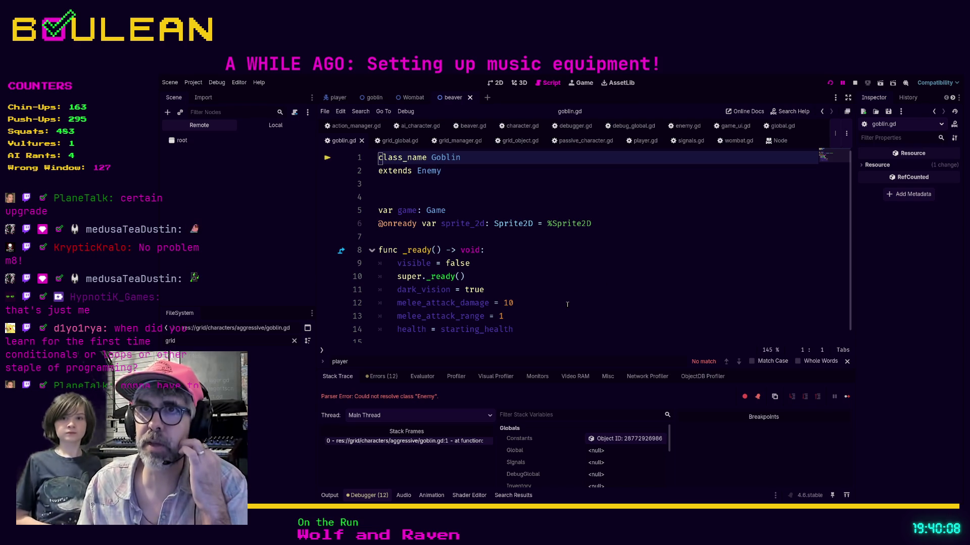
scroll(542, 303, down, 1)
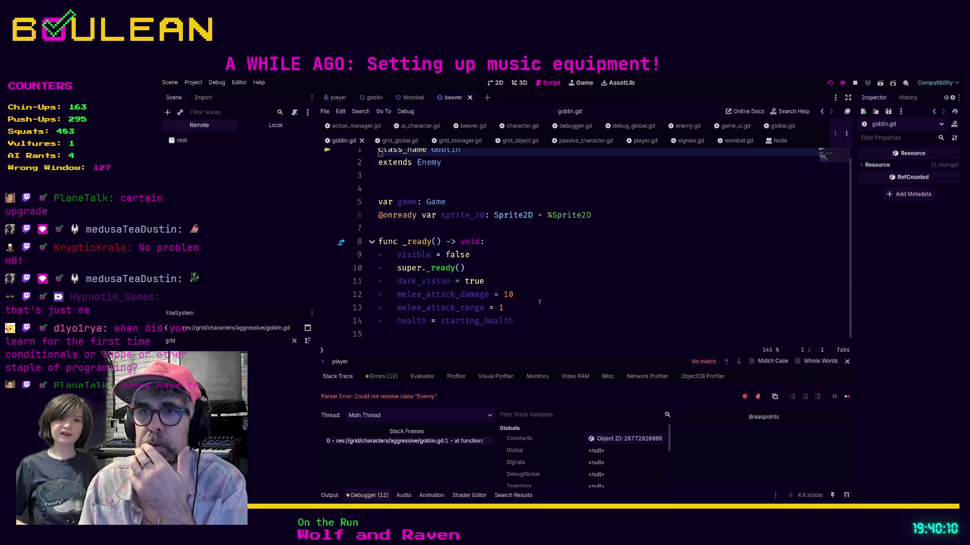
scroll(505, 273, up, 1)
scroll(465, 237, down, 1)
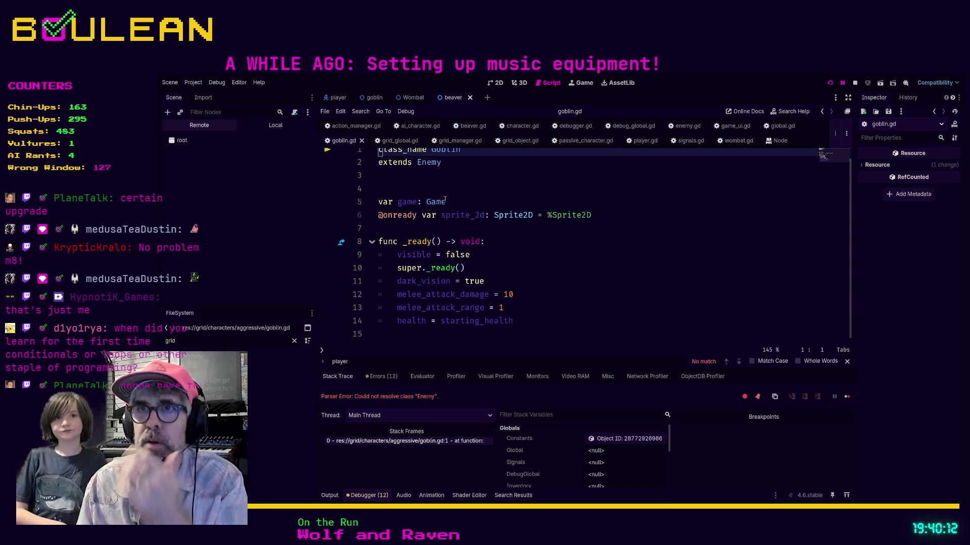
key(ctrl)
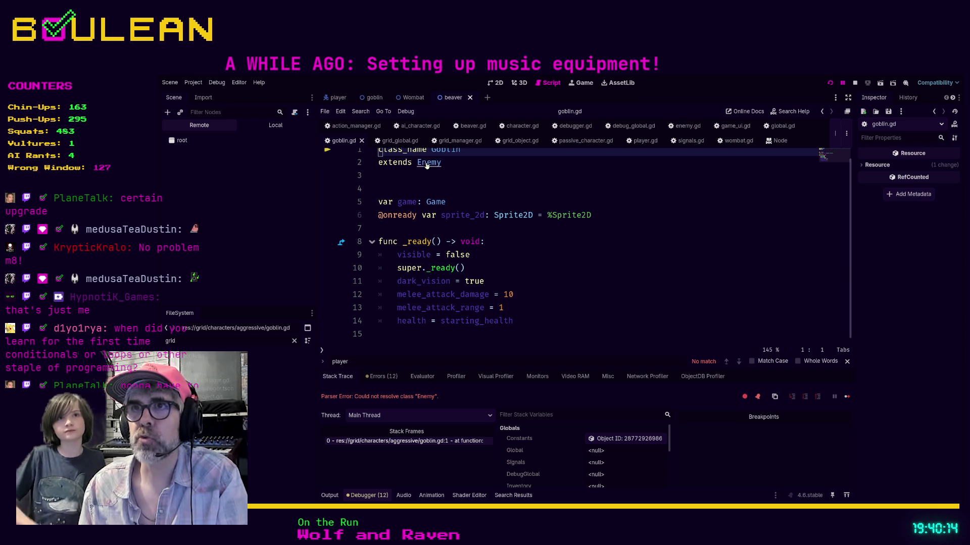
click(419, 129)
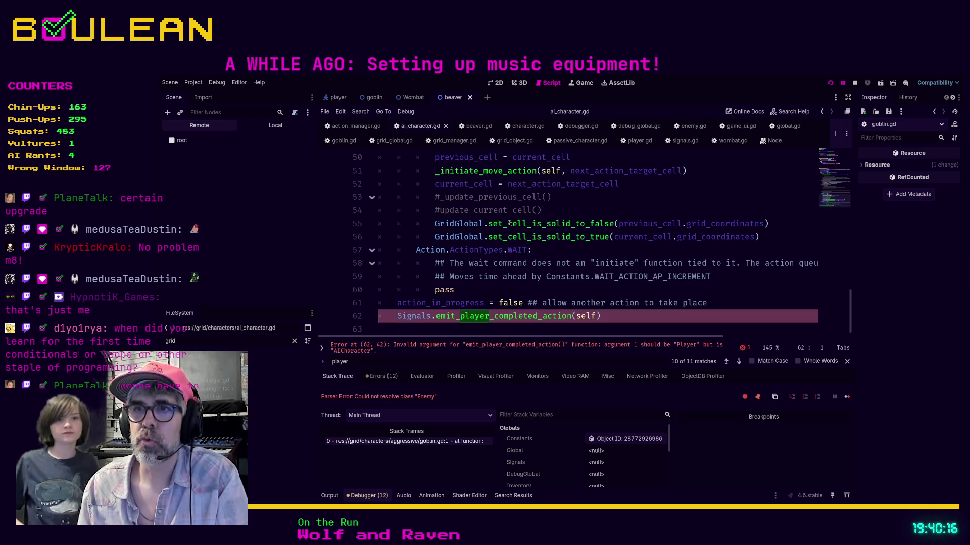
- Change line 62 to Signals.emit_ai_completed_action(self), save the script, and run with F5
key(End)
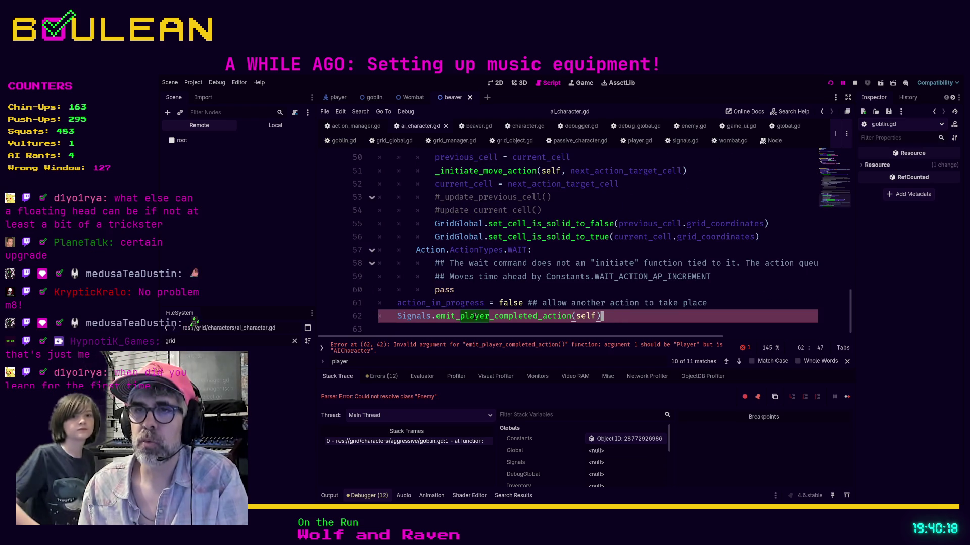
click(460, 316)
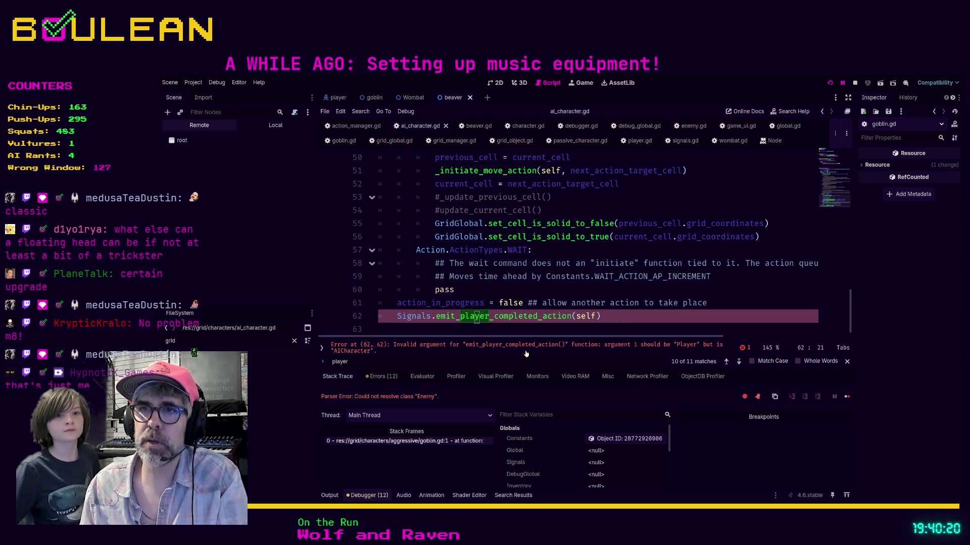
key(Delete)
key(Delete)
key(Delete)
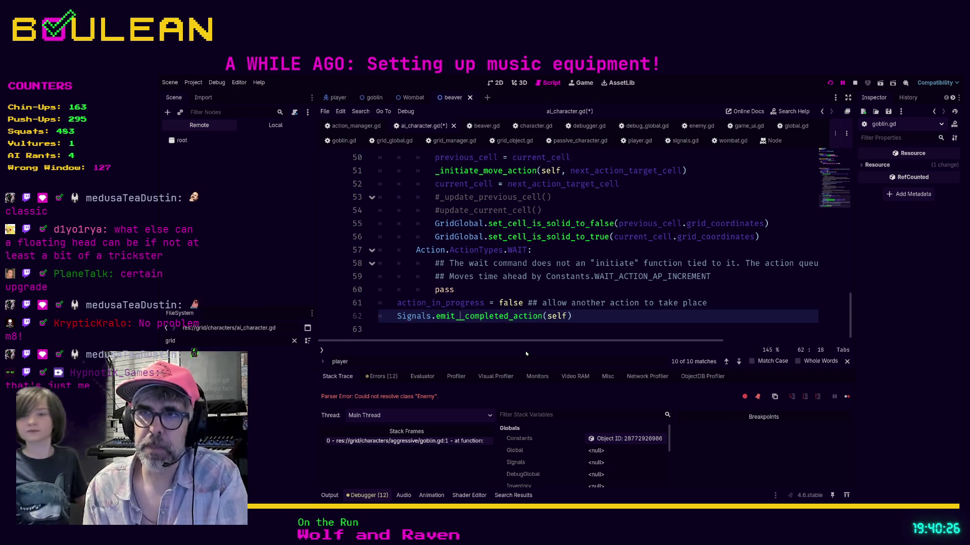
text(ai)
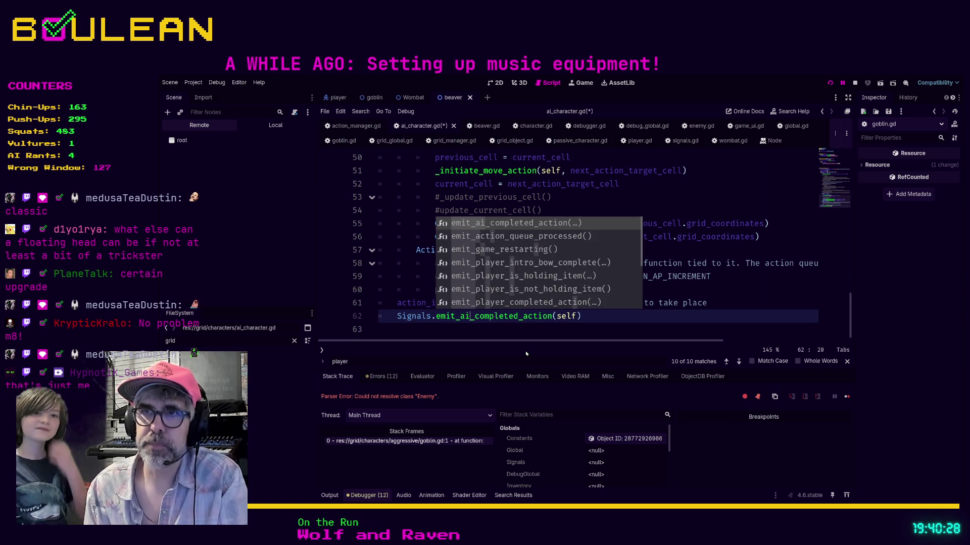
click(600, 318)
key(ctrl+s)
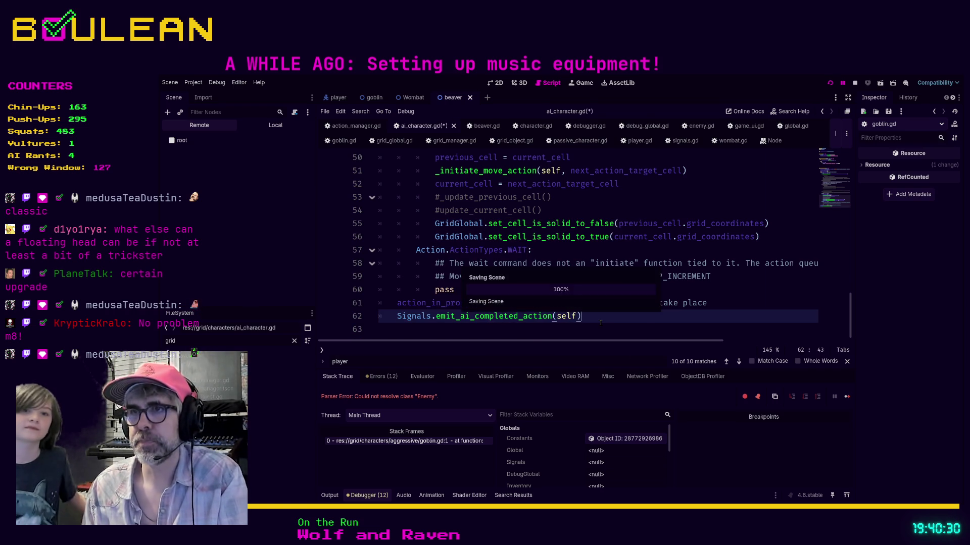
key(F5)
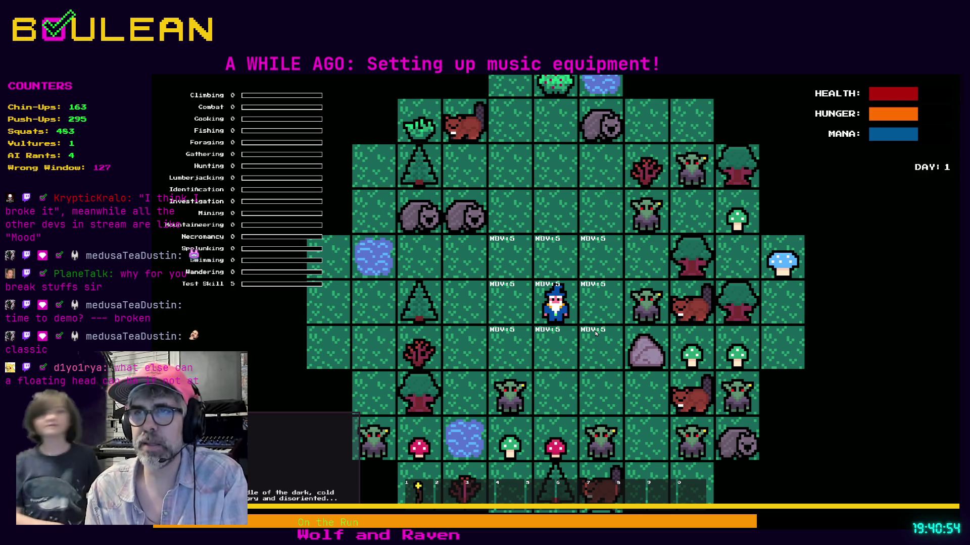
- Open the in-game CRAFTING panel with the C key
key(c)
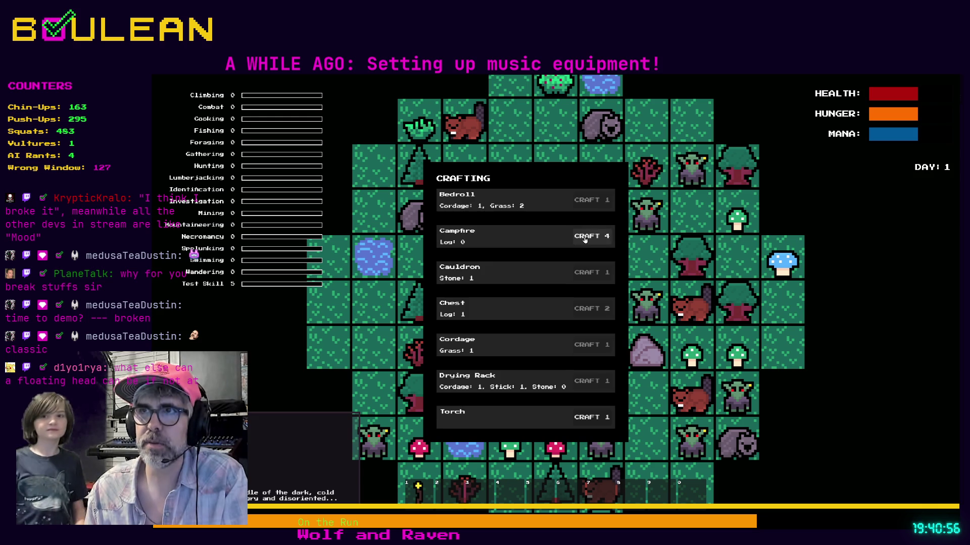
- Craft a Campfire from the CRAFTING panel, placing it just above the wizard
click(585, 239)
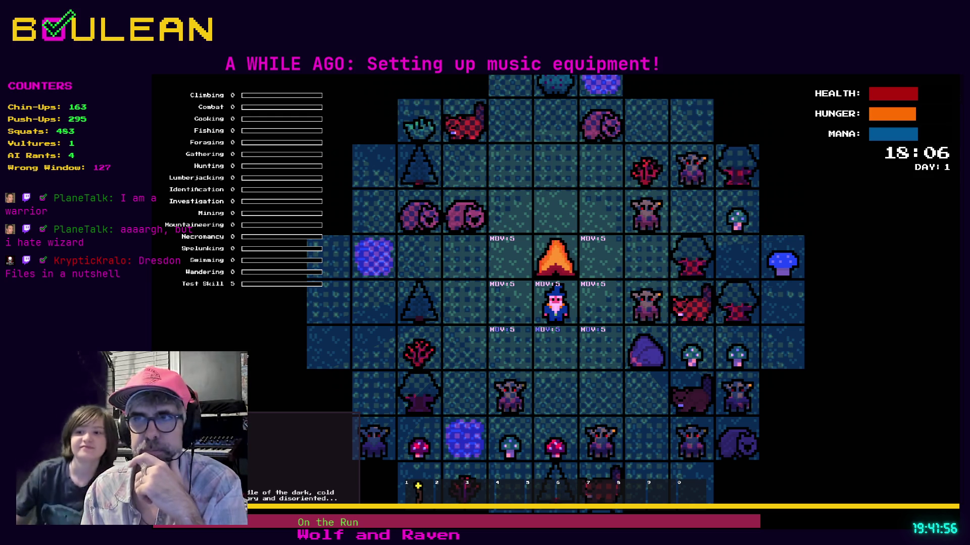
- Zoom the map and move the wizard right and north beside the campfire
scroll(461, 321, up, 5)
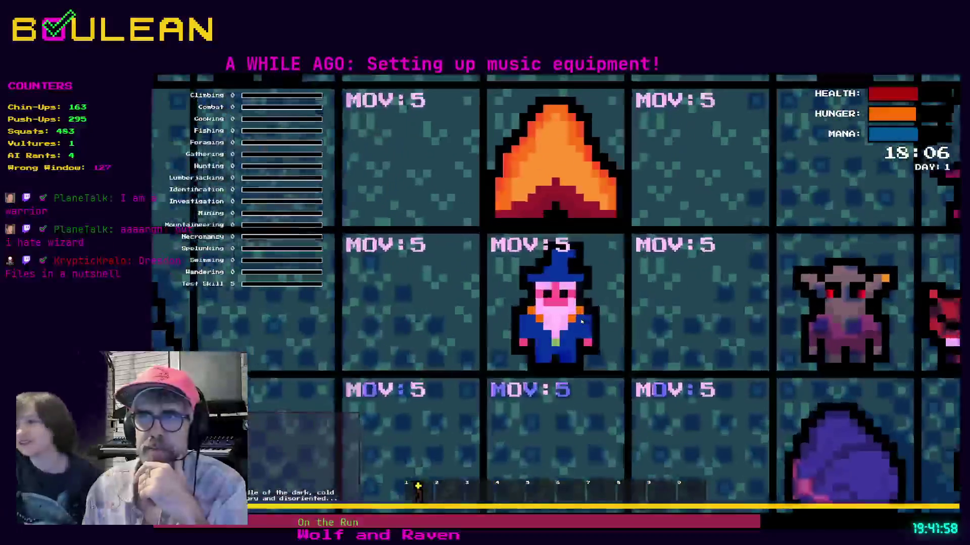
scroll(581, 321, up, 1)
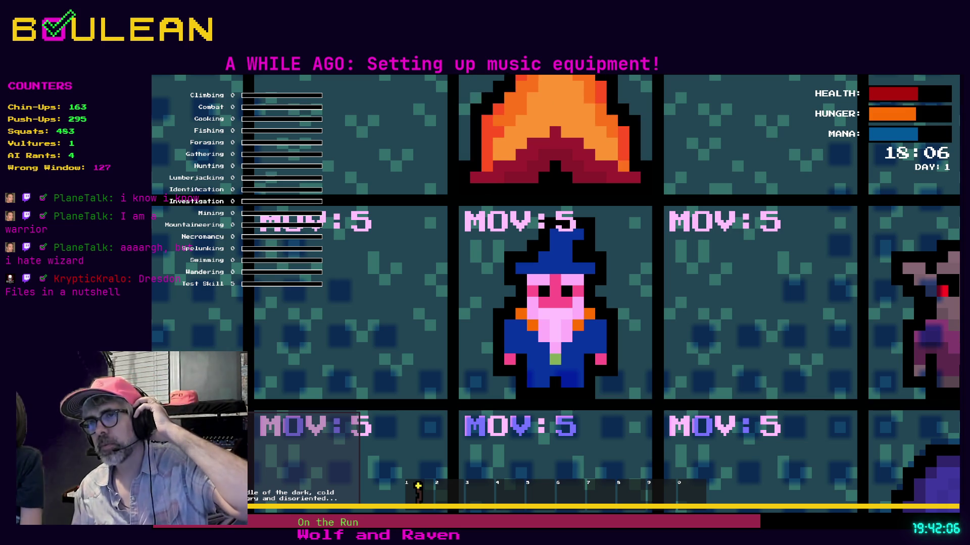
scroll(476, 371, down, 3)
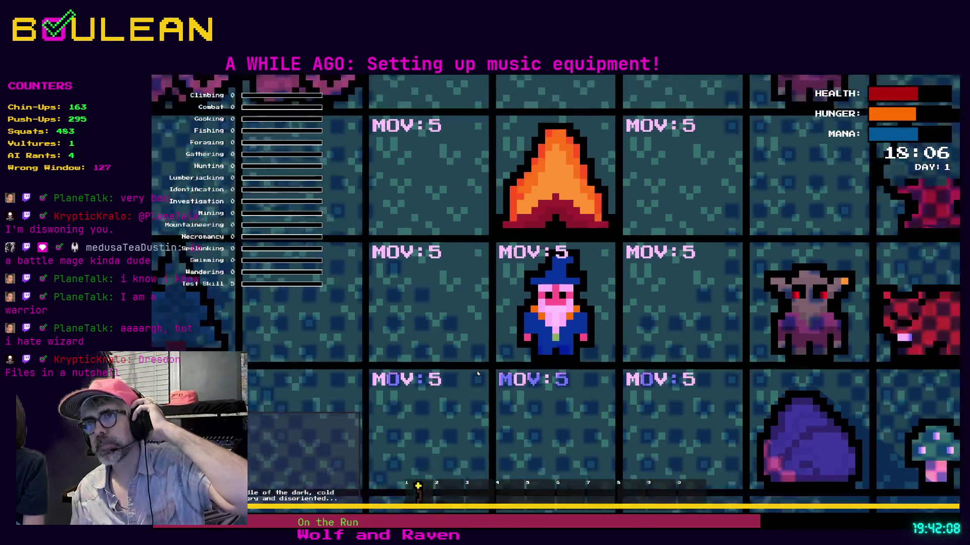
scroll(477, 371, down, 5)
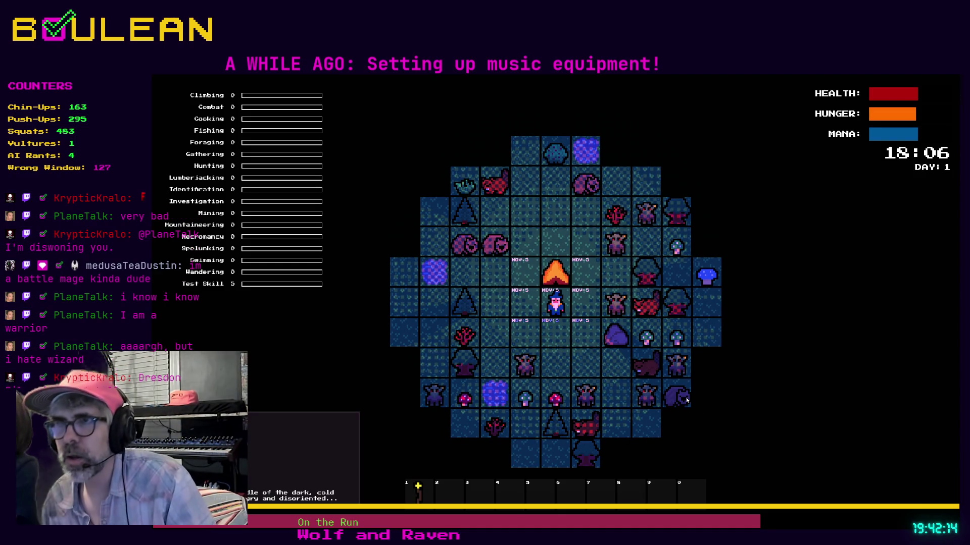
scroll(687, 401, up, 3)
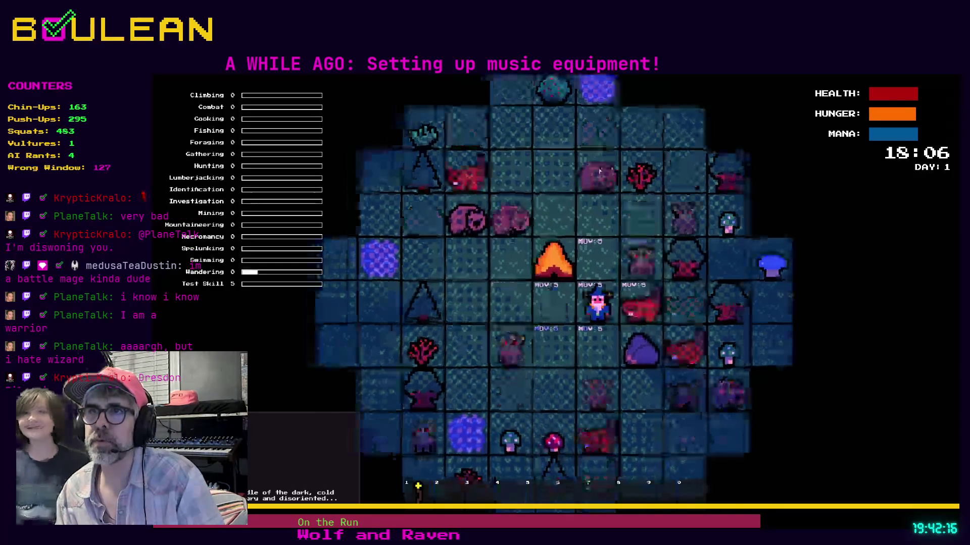
key(Right)
key(Up)
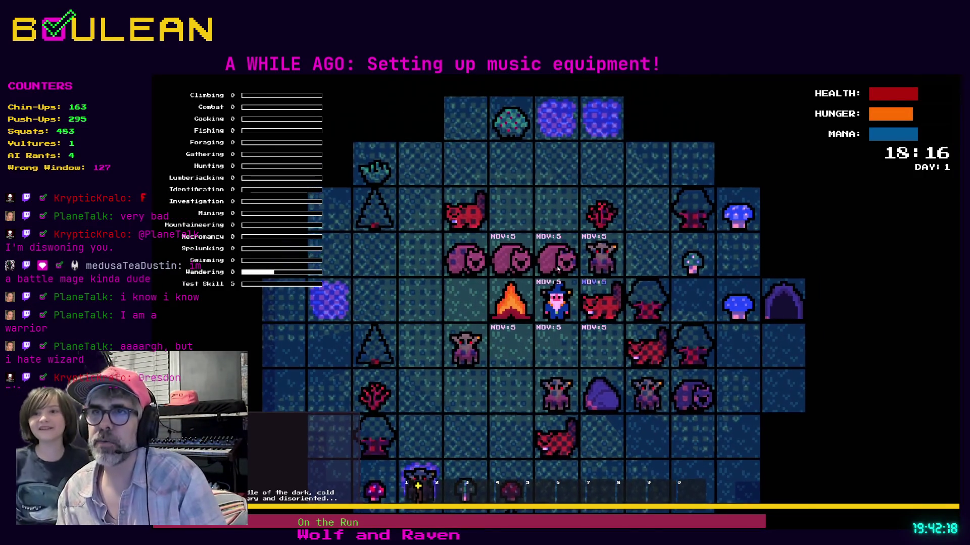
scroll(568, 275, up, 2)
scroll(567, 276, up, 2)
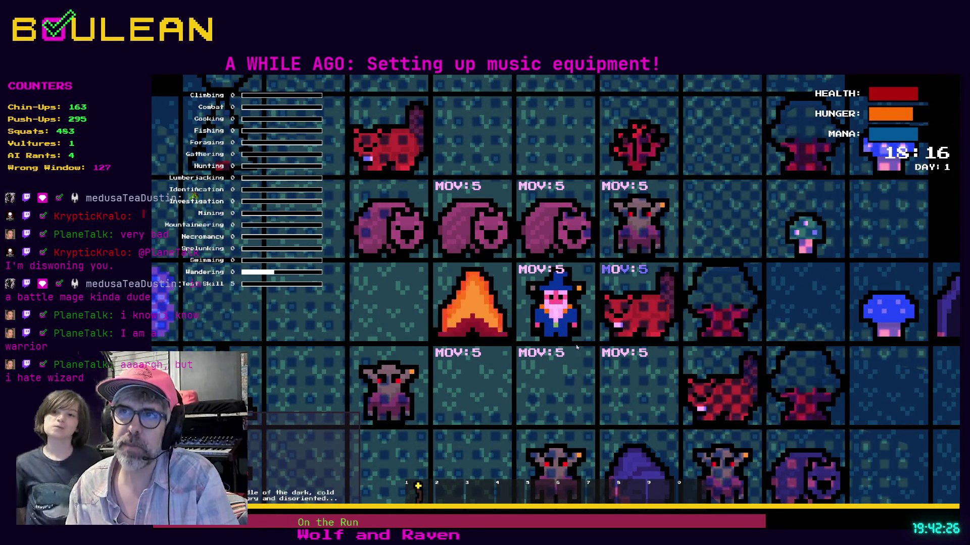
key(Up)
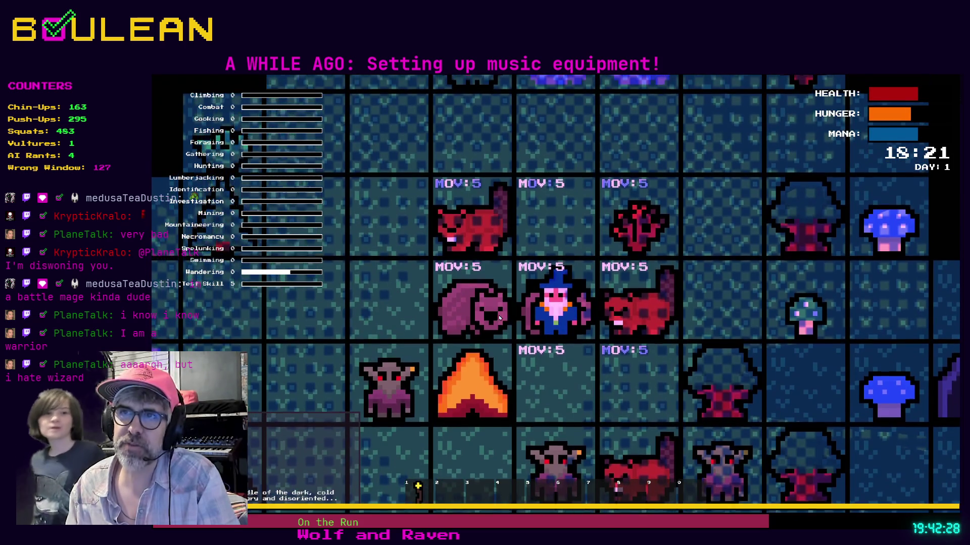
- Walk the wizard west, east, south, then north toward the mushrooms, advancing turns
click(499, 318)
click(628, 322)
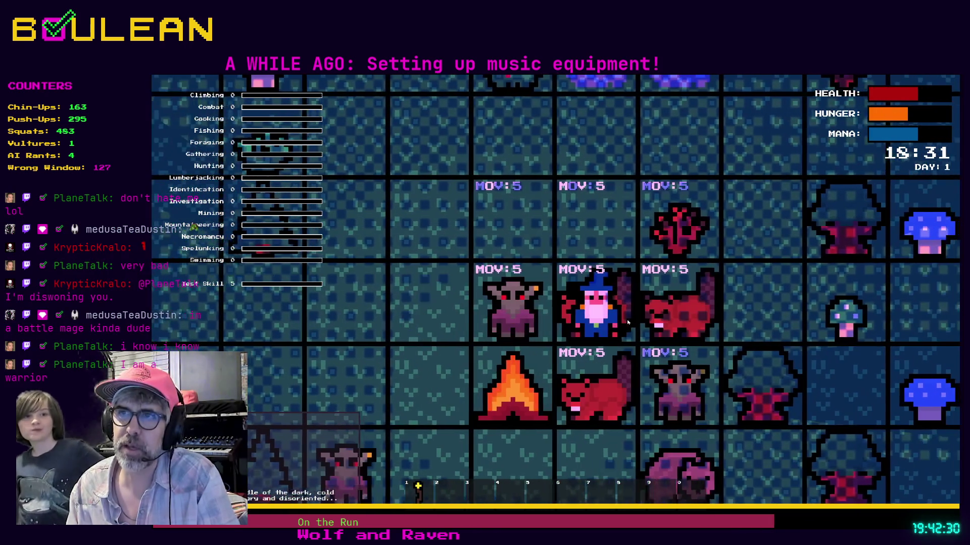
click(628, 323)
click(618, 329)
click(618, 329)
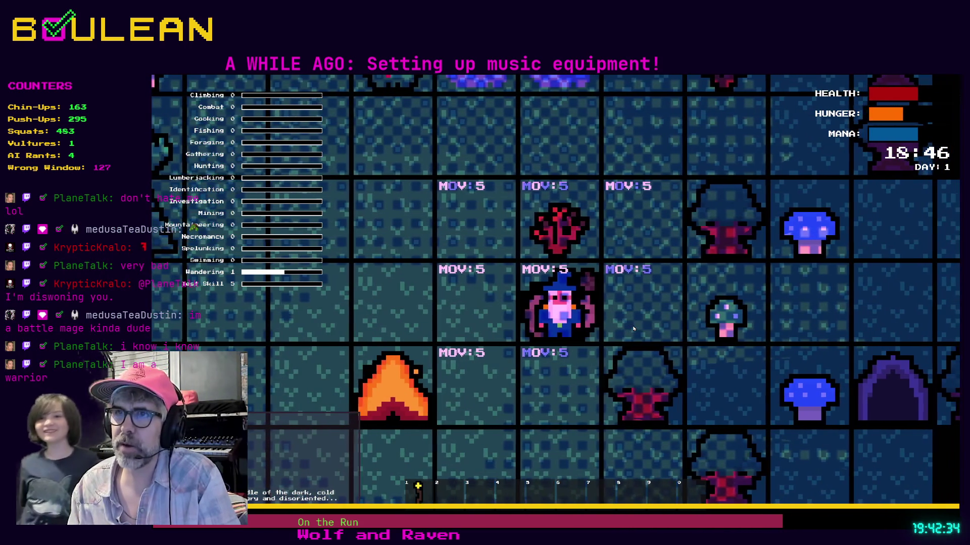
key(Down)
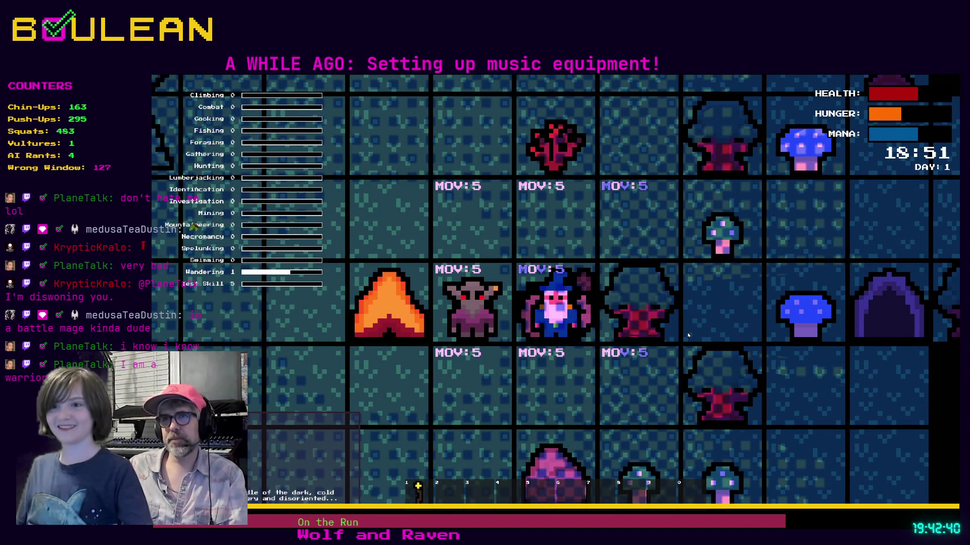
key(Up)
key(Up)
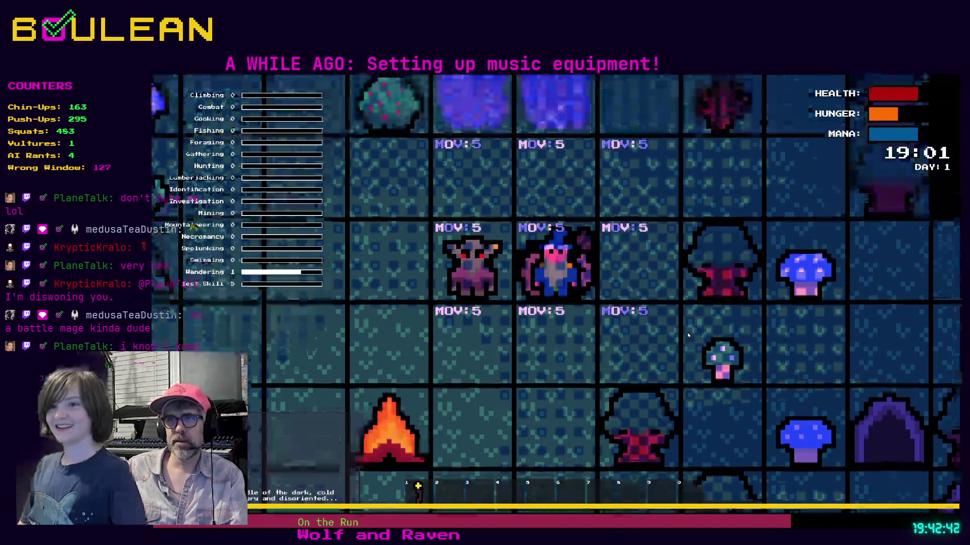
key(Right)
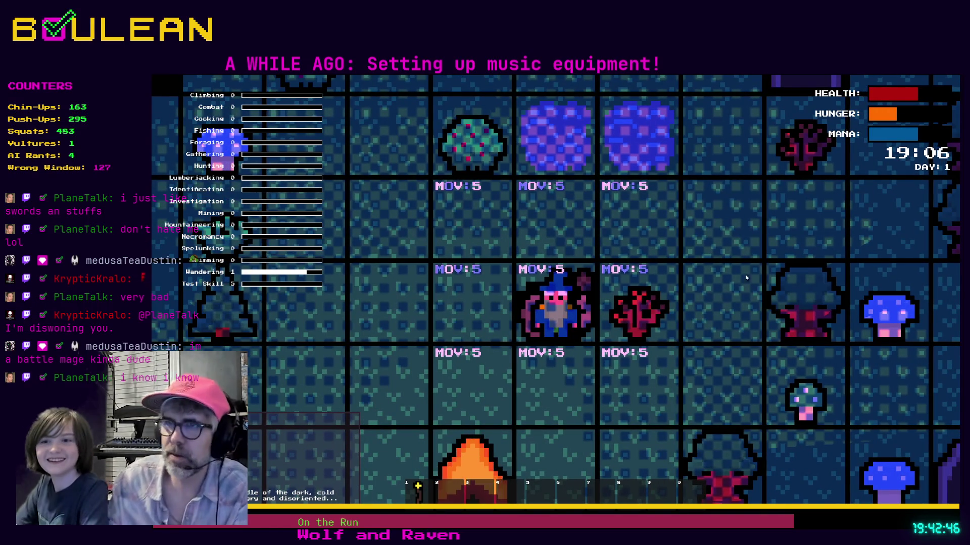
key(alt+Tab)
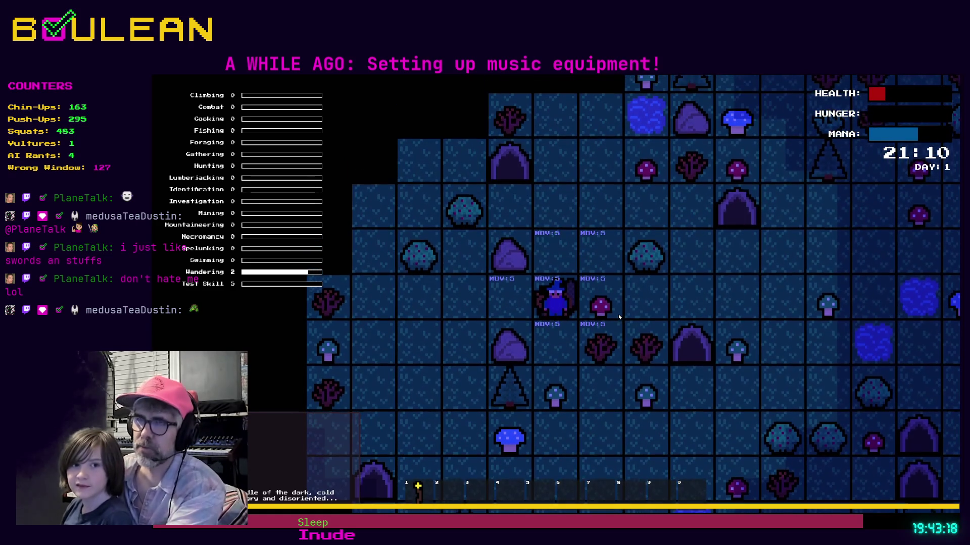
- Zoom in on the wizard in the night scene, then return to the ai_character.gd script
scroll(619, 316, up, 2)
scroll(619, 317, up, 2)
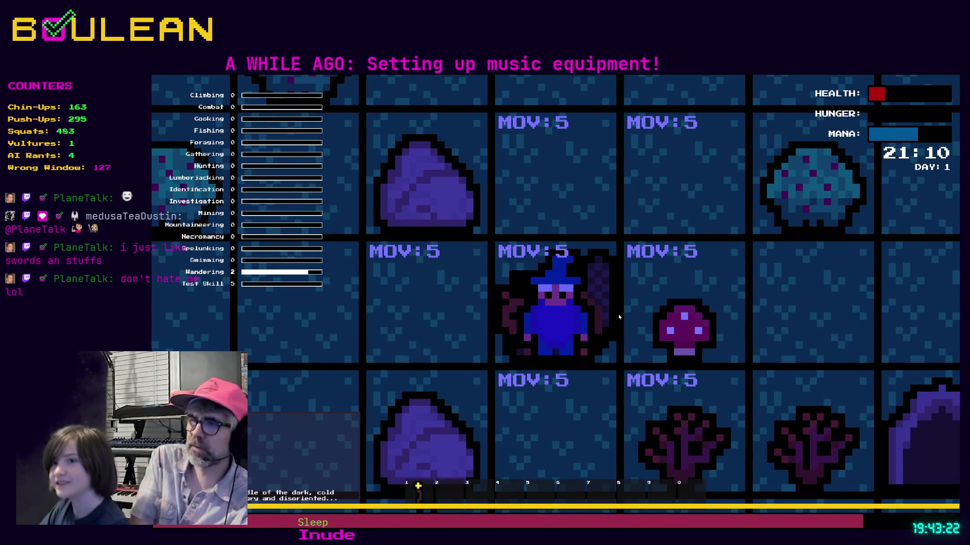
key(alt+Tab)
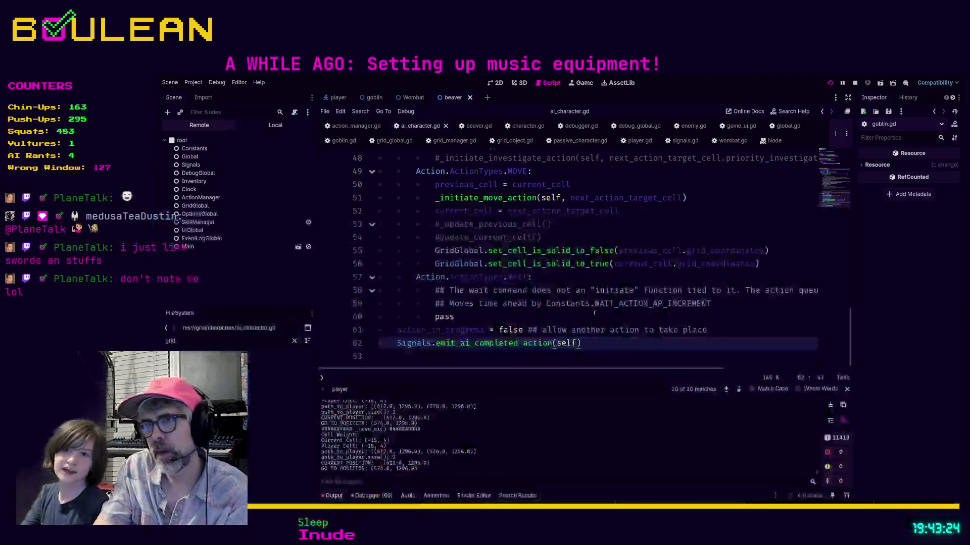
scroll(585, 339, up, 1)
drag(586, 342, 585, 331)
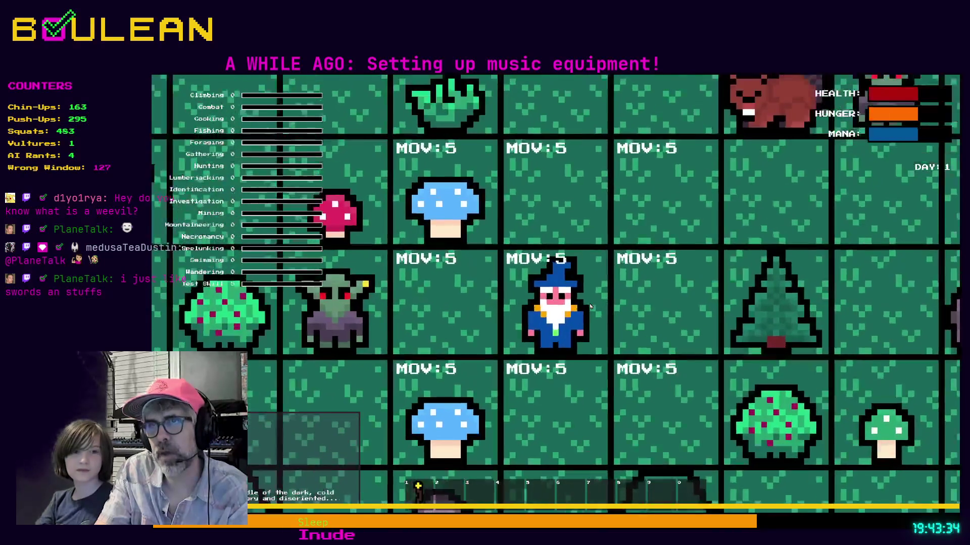
- Equip hotbar item 1 to light the night, walk the wizard north, then stop the game with F8
key(Up)
key(Up)
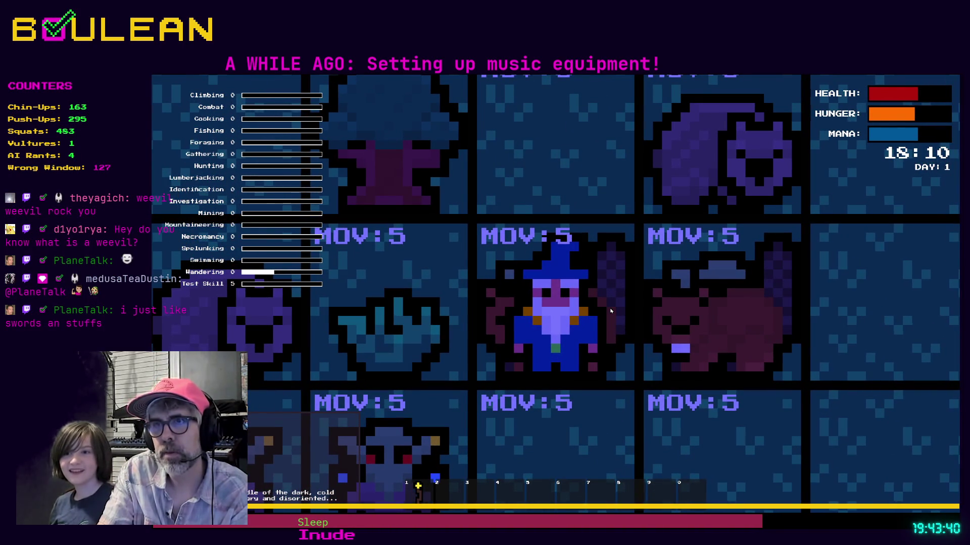
key(1)
key(Up)
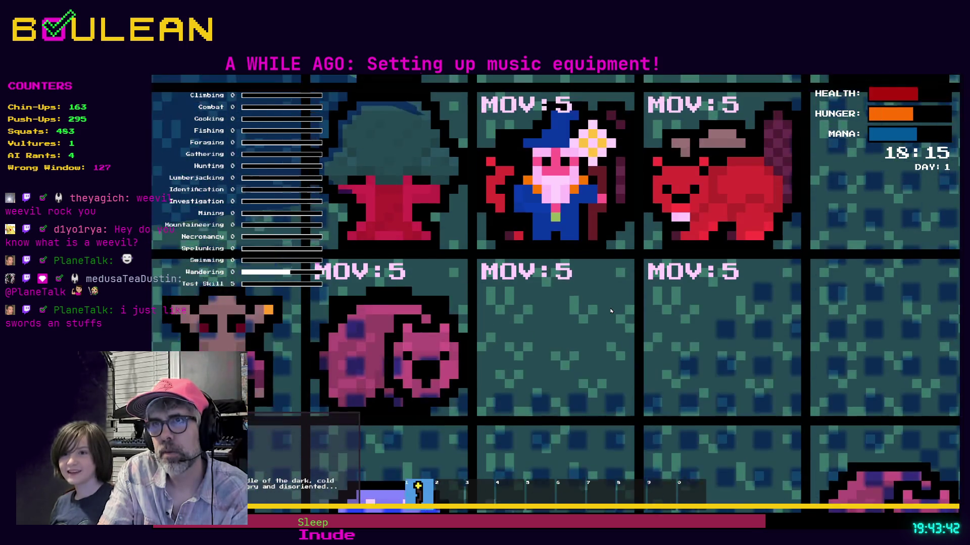
key(Up)
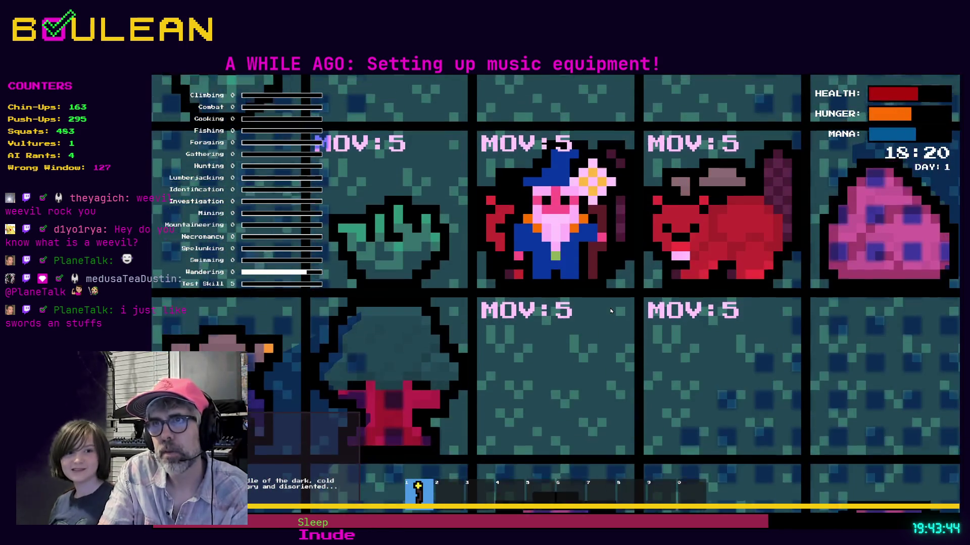
key(Up)
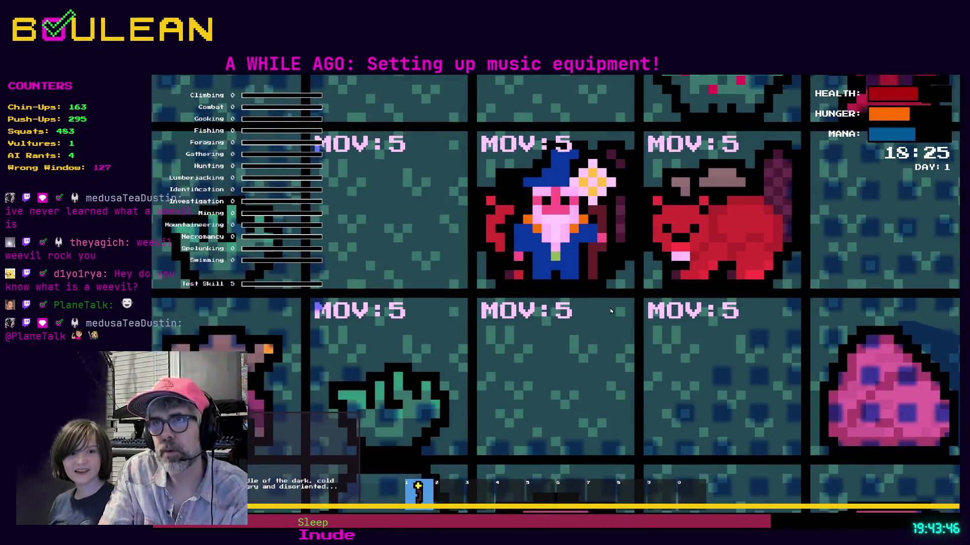
key(Up)
key(Up)
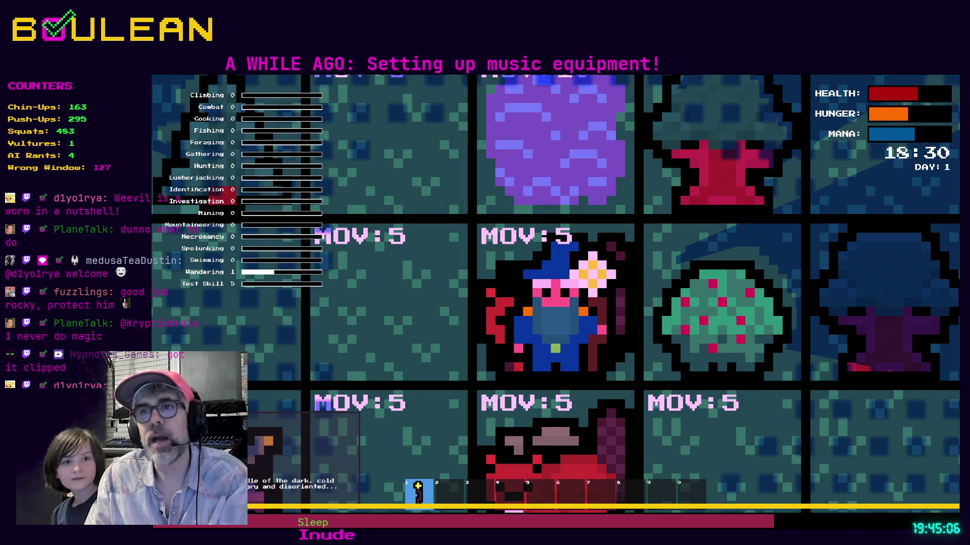
key(F8)
click(560, 329)
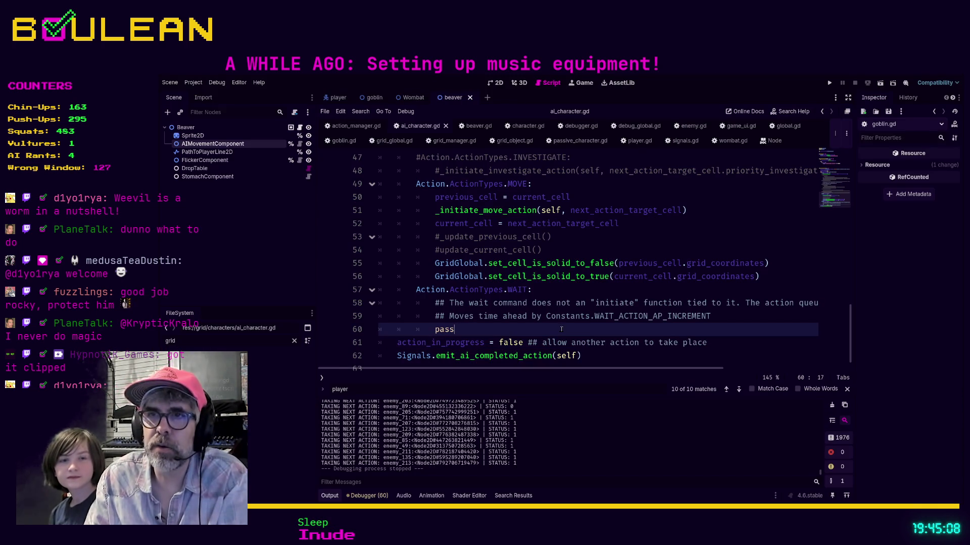